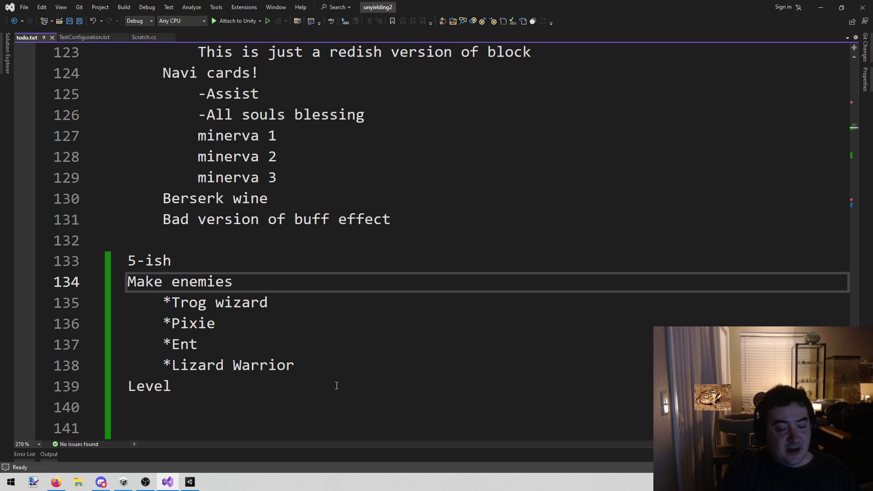
Add a '12 = 40 damage' note line under Make enemies in todo.txt.
key(Return)
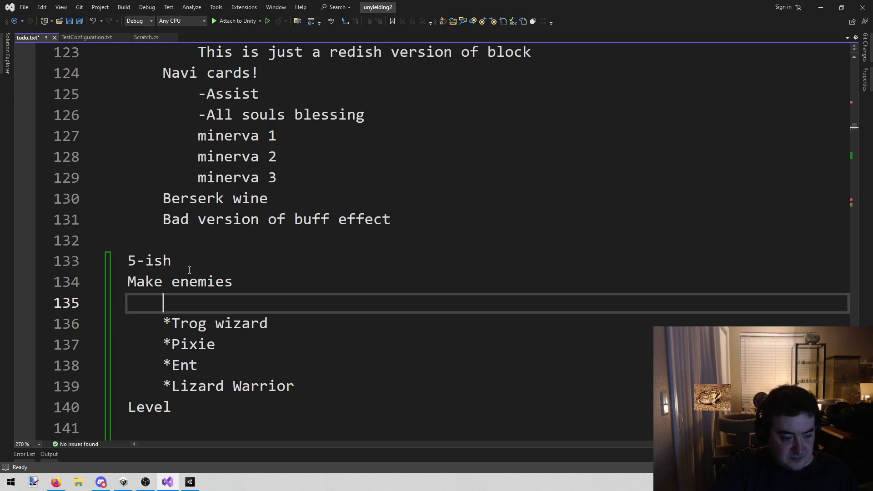
text(12 -)
key(BackSpace)
key(BackSpace)
text(= )
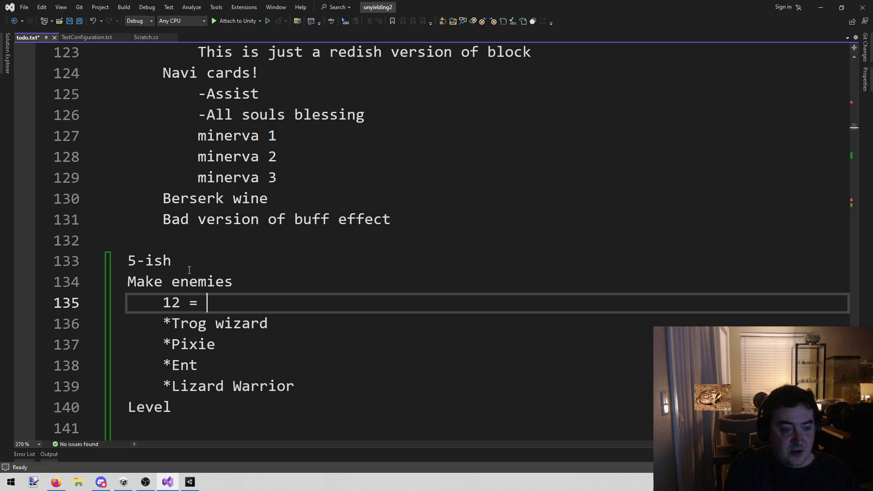
text(40 damagwe)
key(BackSpace)
key(BackSpace)
text(e)
key(Return)
key(BackSpace)
key(BackSpace)
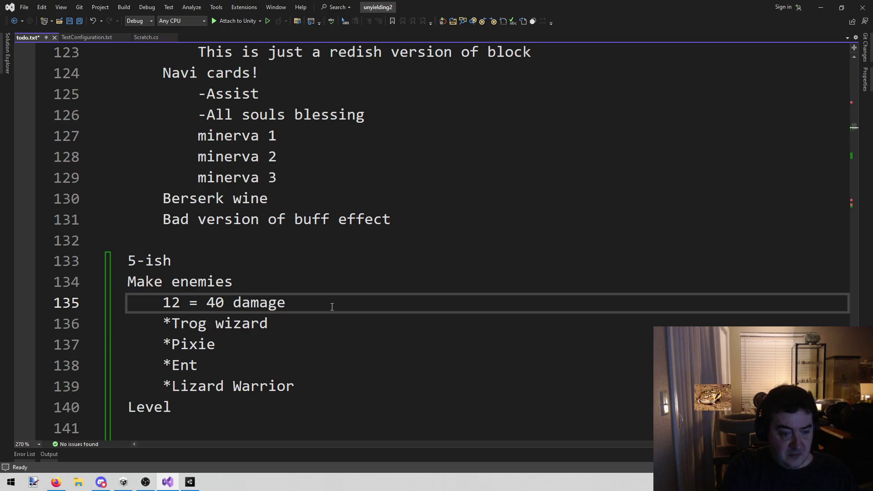
key(Return)
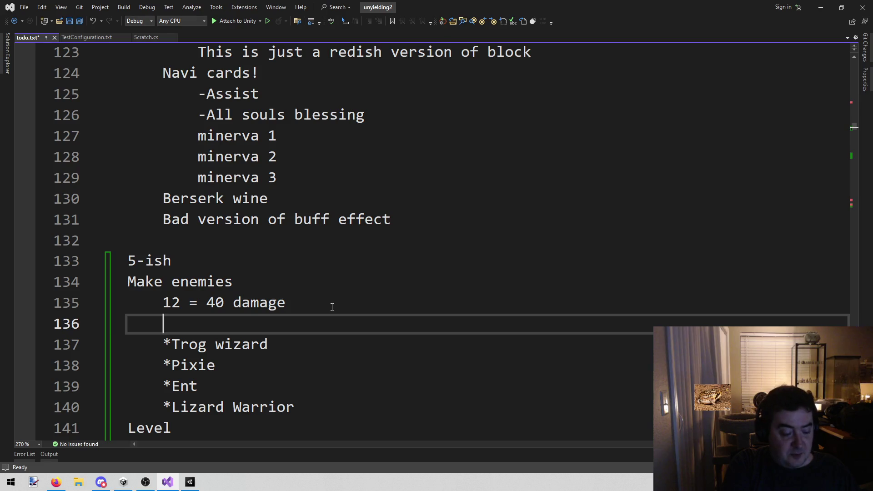
key(BackSpace)
Append '= 40' to the Pixie line and delete the damage note line.
key(Down)
key(Down)
text(= 40)
key(Up)
key(Up)
key(shift+Home)
key(BackSpace)
key(BackSpace)
key(BackSpace)
Append '= 45', '= 55' and '= 50' to the Trog wizard, Ent and Lizard Warrior lines.
key(Down)
key(End)
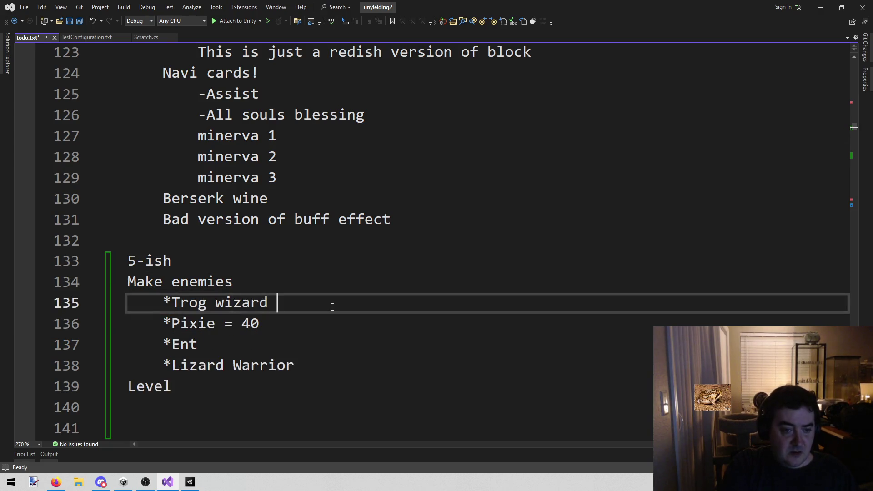
text(= 45)
key(Down)
key(Down)
text(= 55)
key(Down)
key(End)
text(= 50)
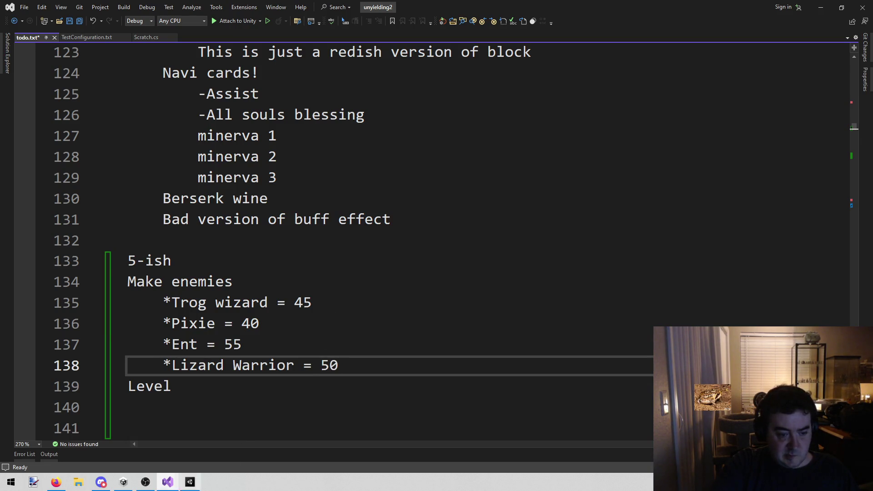
click(189, 482)
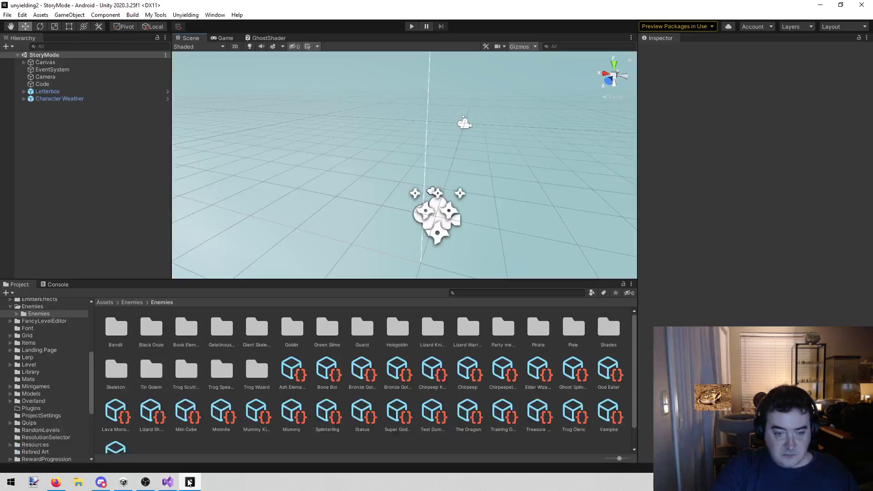
scroll(222, 439, down, 2)
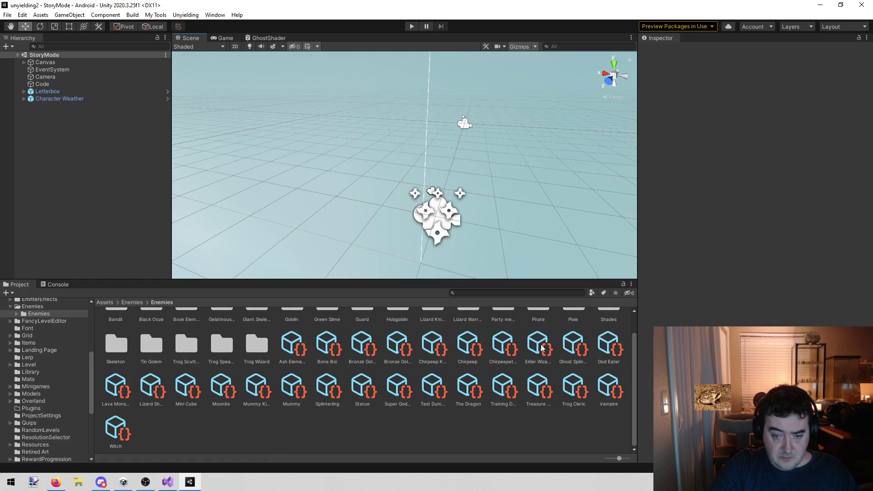
Enter 55 as the Ghost Splinterling asset's Hp in the Inspector.
click(574, 347)
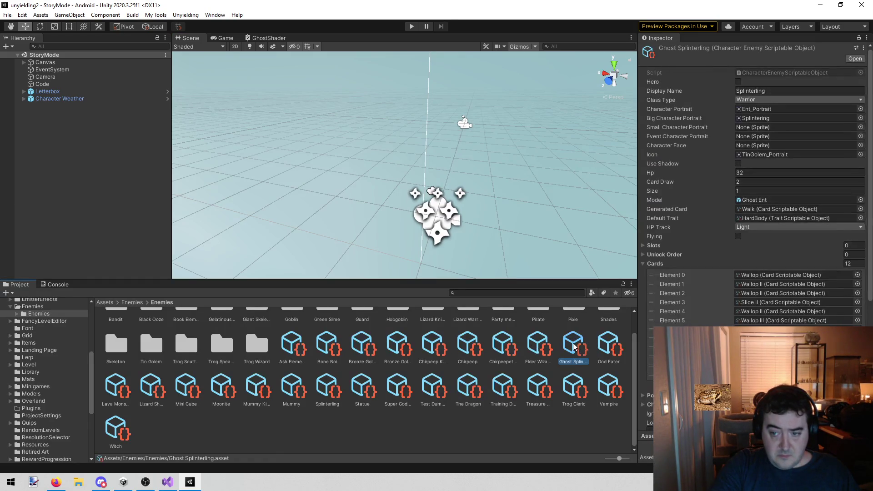
click(777, 172)
text(60)
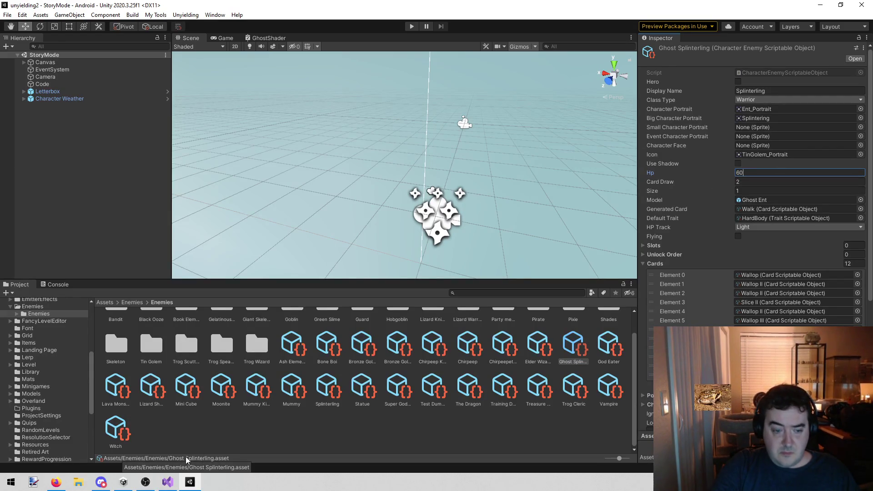
click(165, 481)
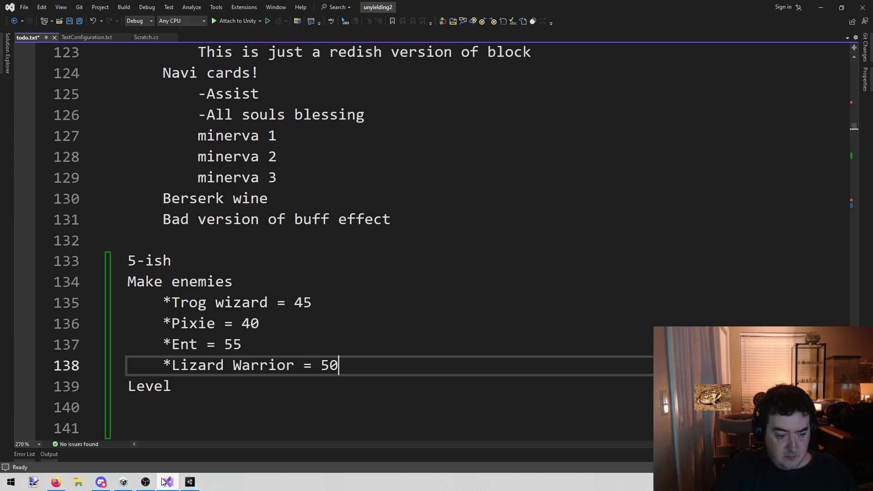
click(194, 484)
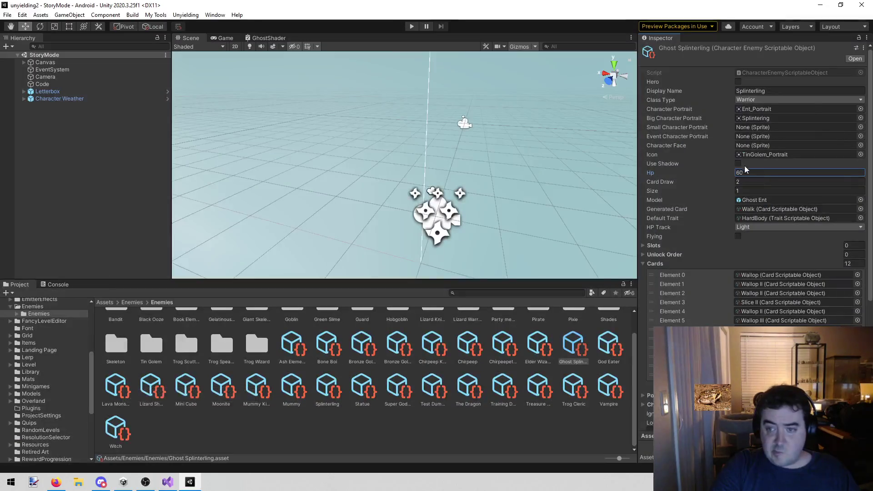
text(55)
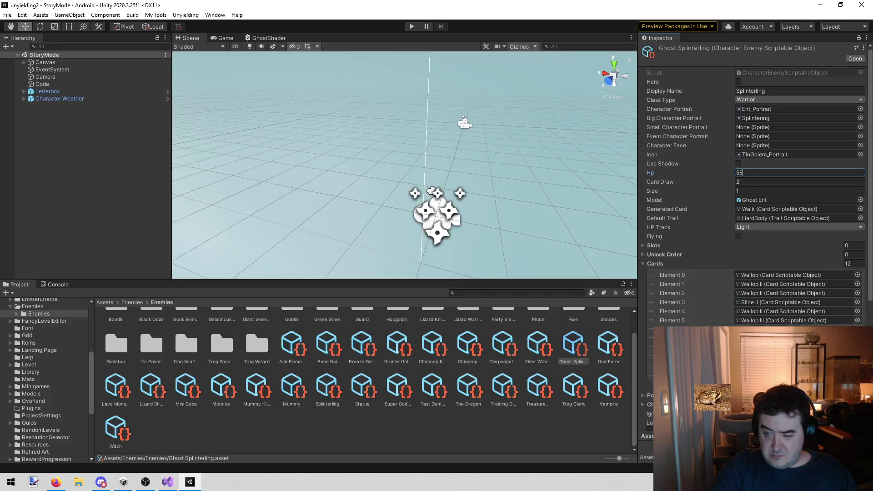
click(673, 330)
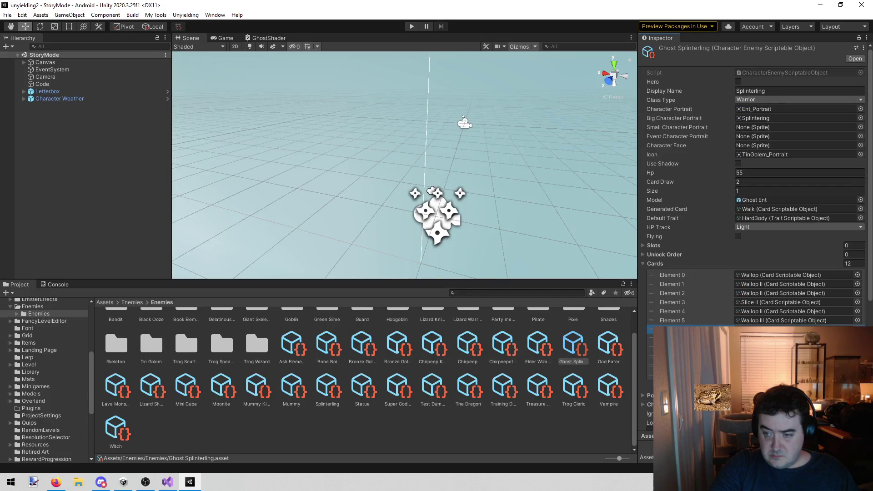
Search the card picker for 'plate' and assign Platemail III to Cards Element 6.
click(858, 330)
text(chain)
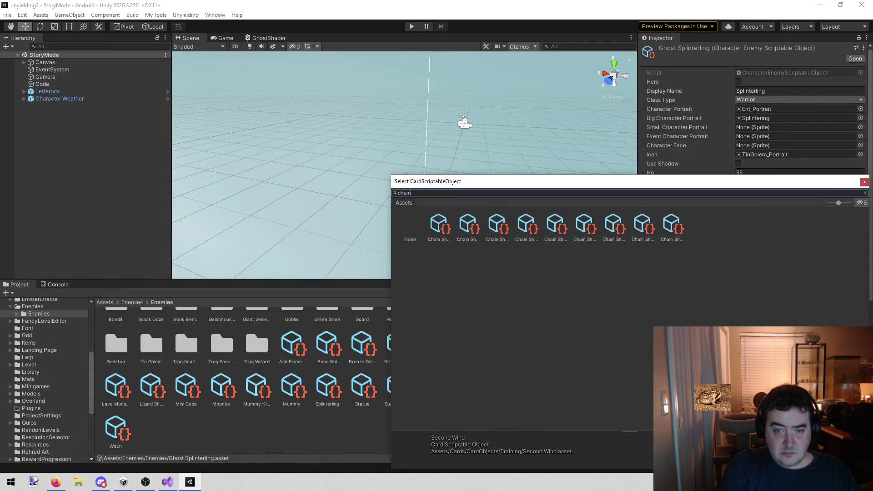
key(BackSpace)
key(BackSpace)
key(BackSpace)
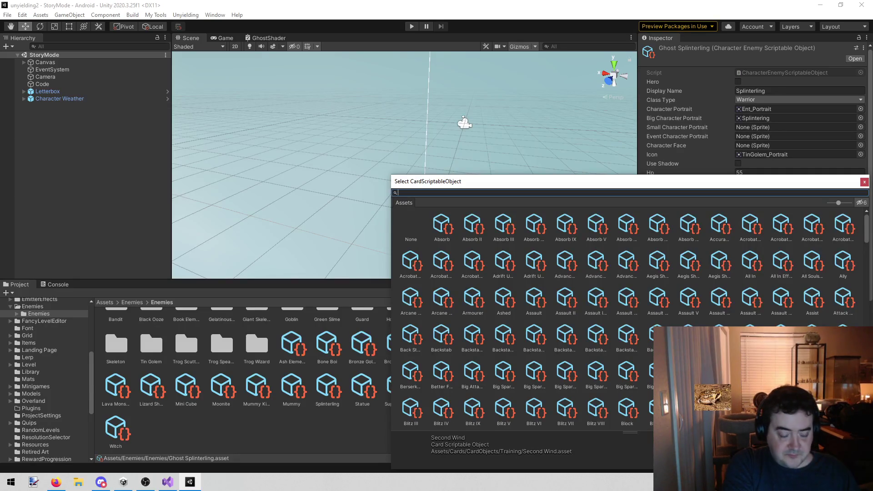
text(plate)
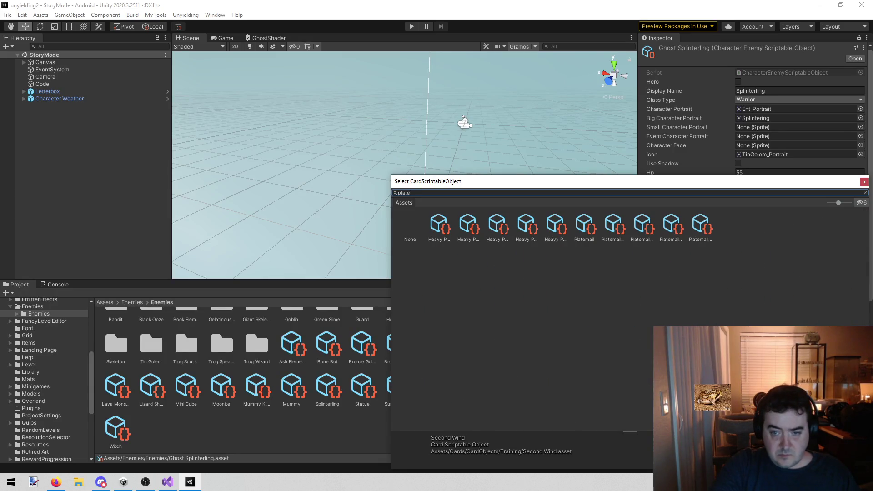
click(597, 229)
click(619, 231)
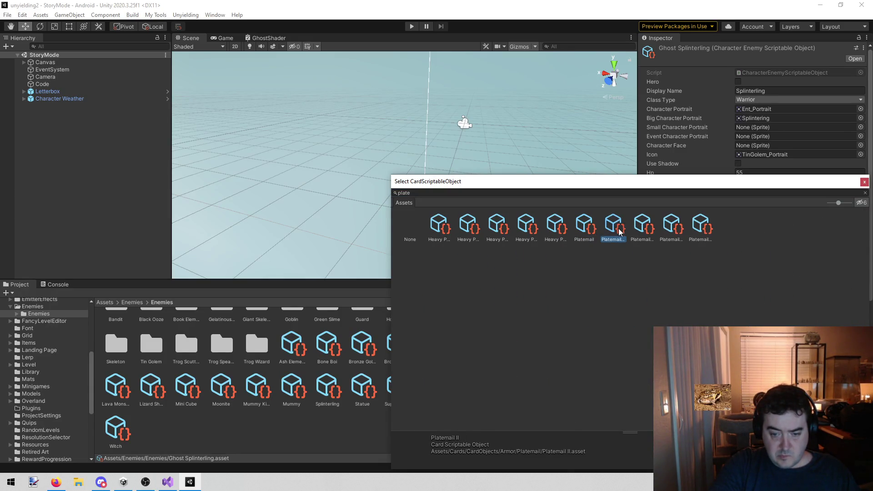
click(638, 231)
double_click(637, 228)
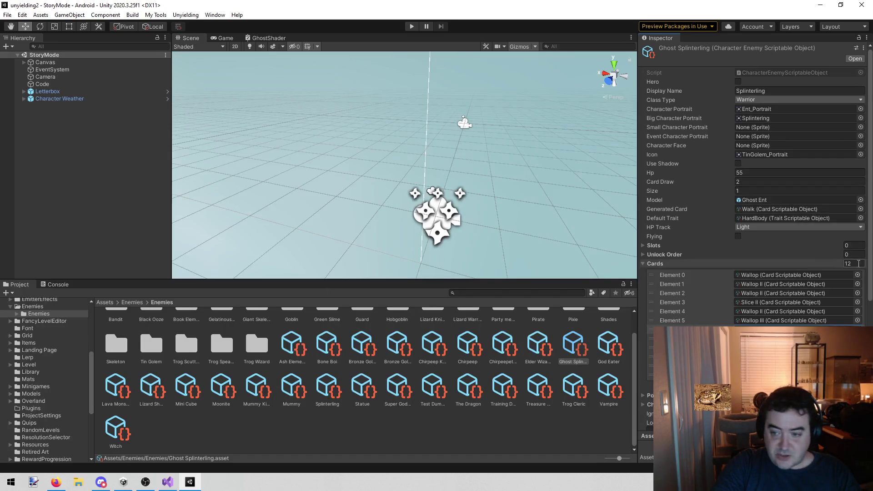
Assign the third Heavy Plate card to another Cards slot via a 'heavy pla' search.
click(858, 329)
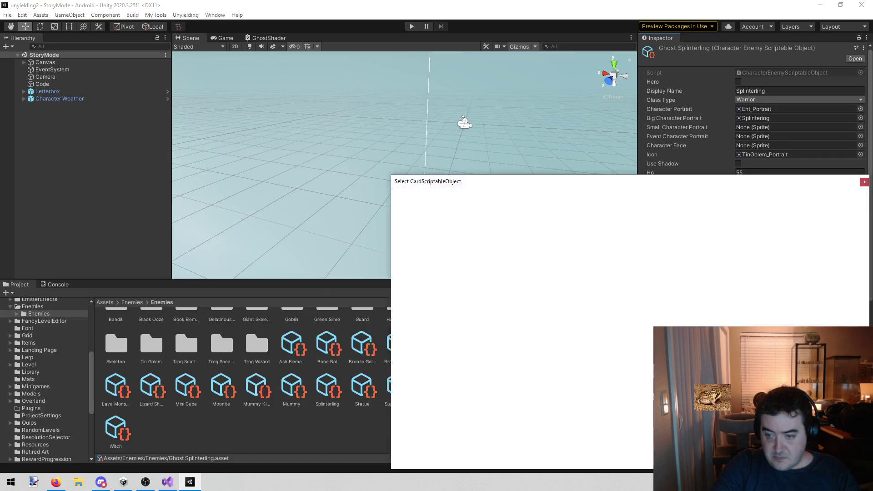
text(p)
key(BackSpace)
key(BackSpace)
text(heavy pla)
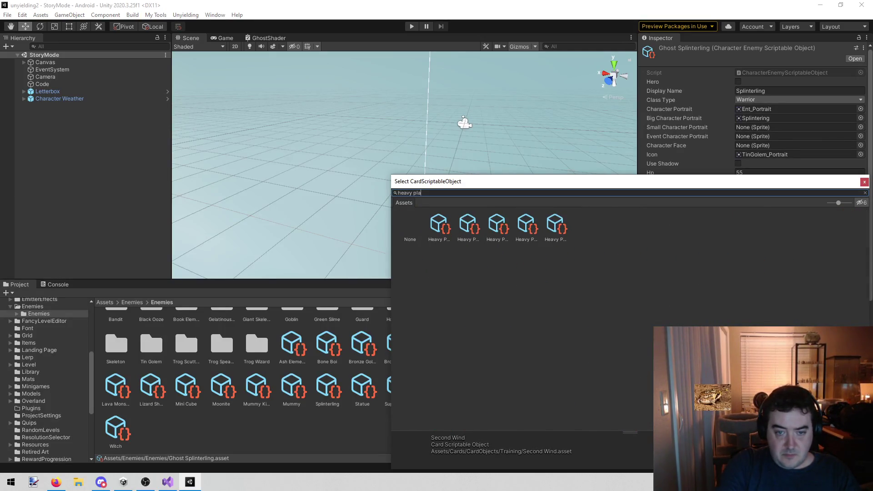
click(468, 227)
double_click(493, 229)
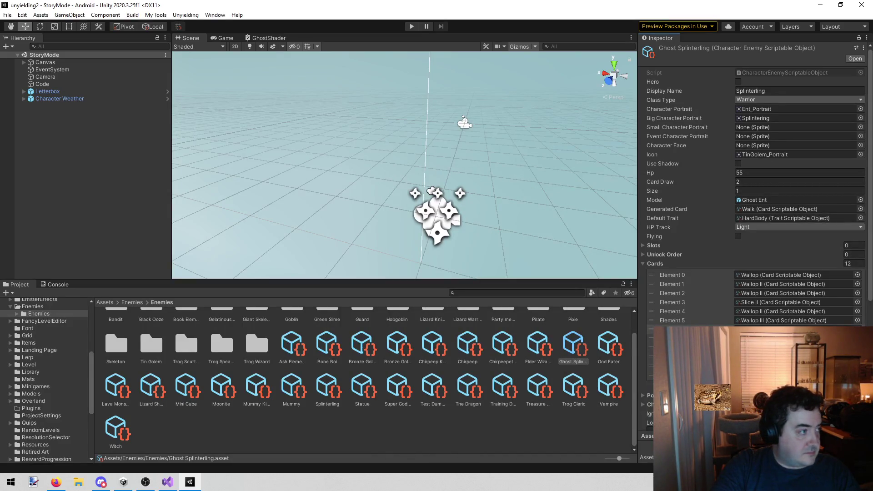
key(alt+Tab)
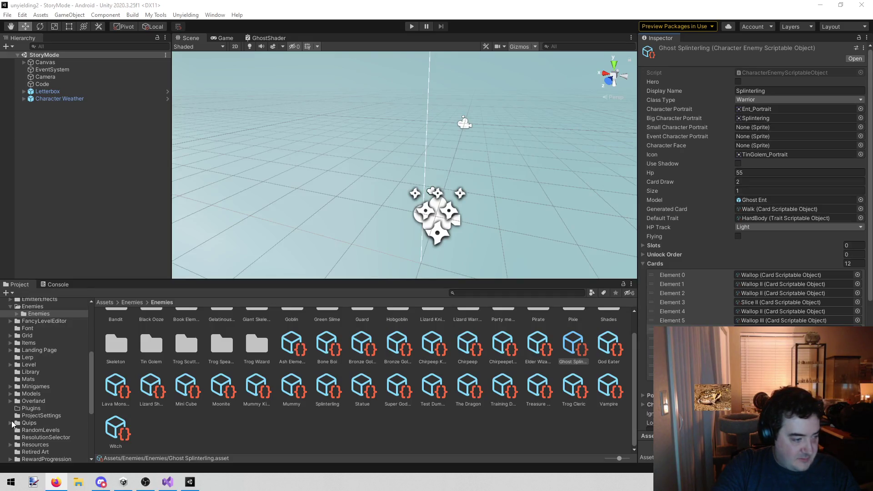
mouse_move(363, 181)
mouse_down()
mouse_move(252, 160)
mouse_move(306, 182)
mouse_move(403, 169)
mouse_move(288, 181)
mouse_move(270, 137)
mouse_move(367, 142)
mouse_move(316, 93)
mouse_move(353, 101)
mouse_move(392, 125)
mouse_move(384, 138)
mouse_up()
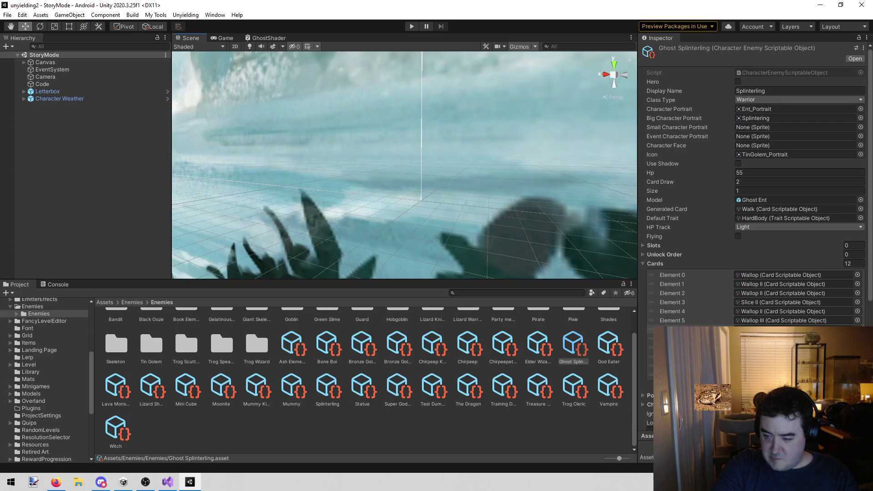
Add Leather Armor III to the enemy's card list via a 'leather' search.
click(857, 375)
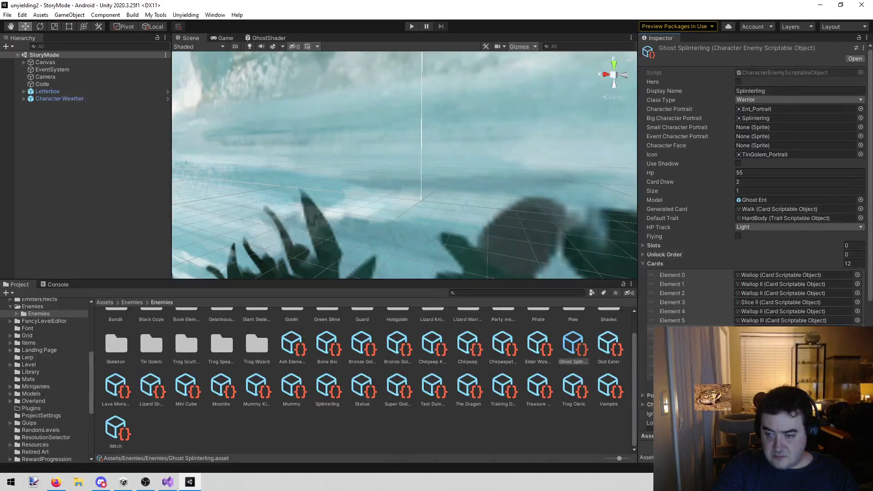
text(leather)
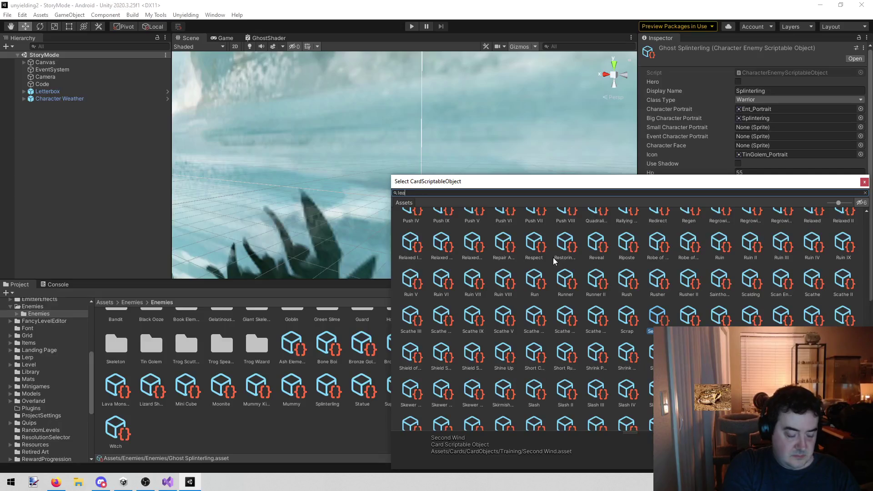
click(493, 223)
double_click(493, 223)
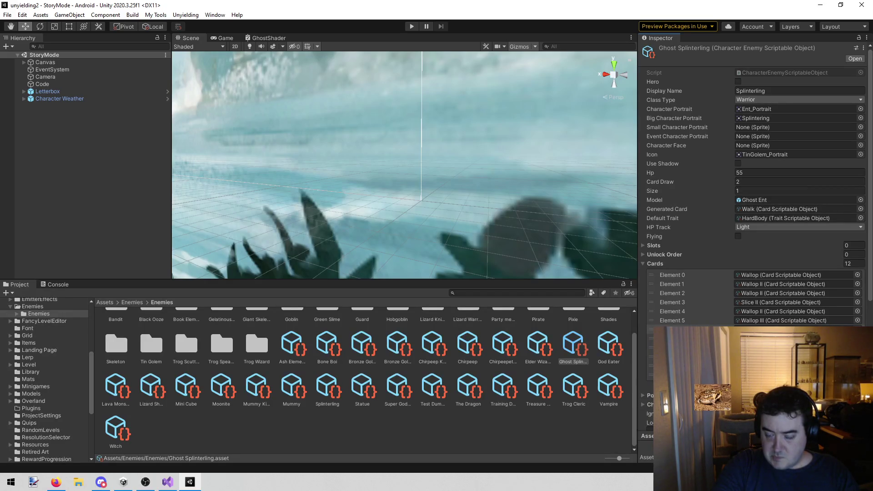
Inspect the HardBody, Defender, Evasive, Flammable, Fly, Goblin Sadness and Lunacy enemy traits.
click(760, 217)
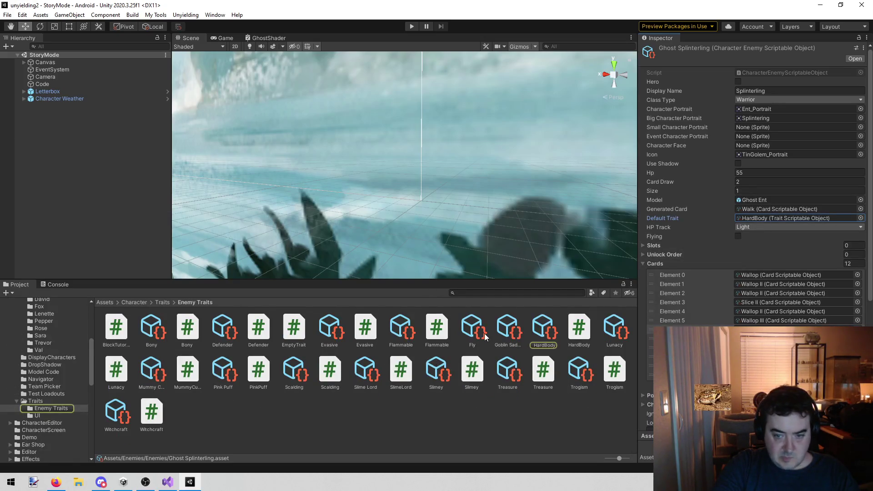
click(540, 326)
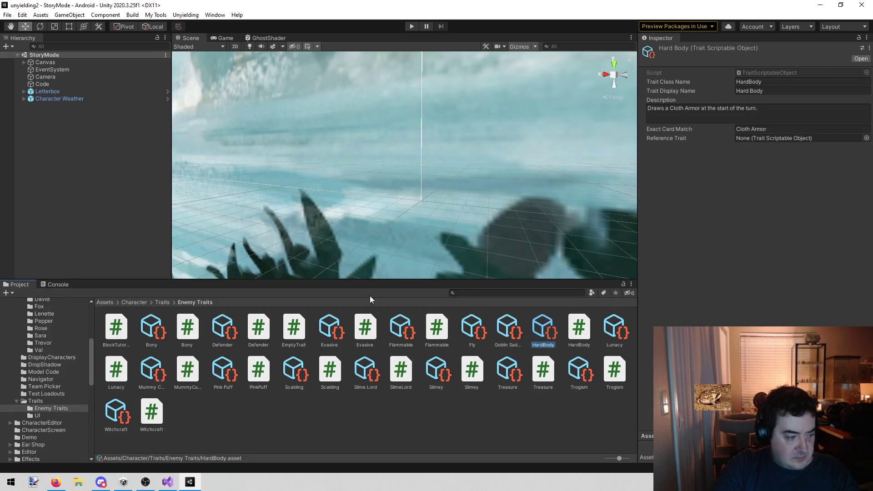
key(alt+Tab)
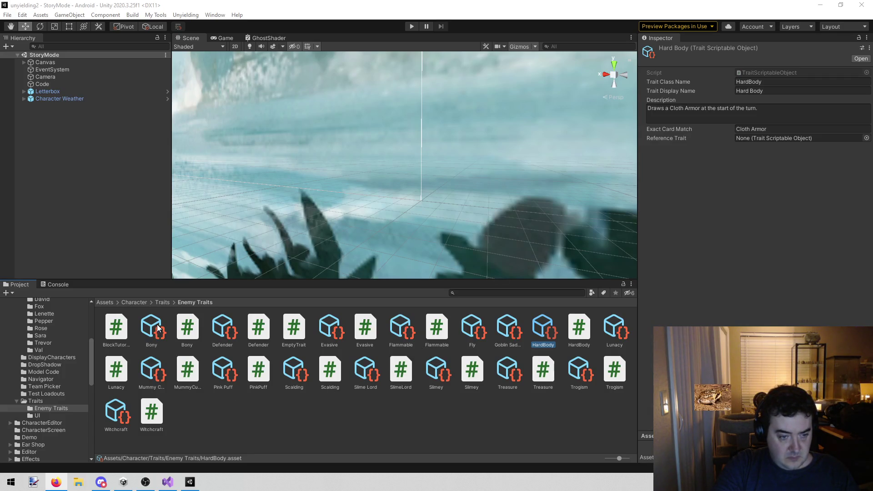
click(219, 328)
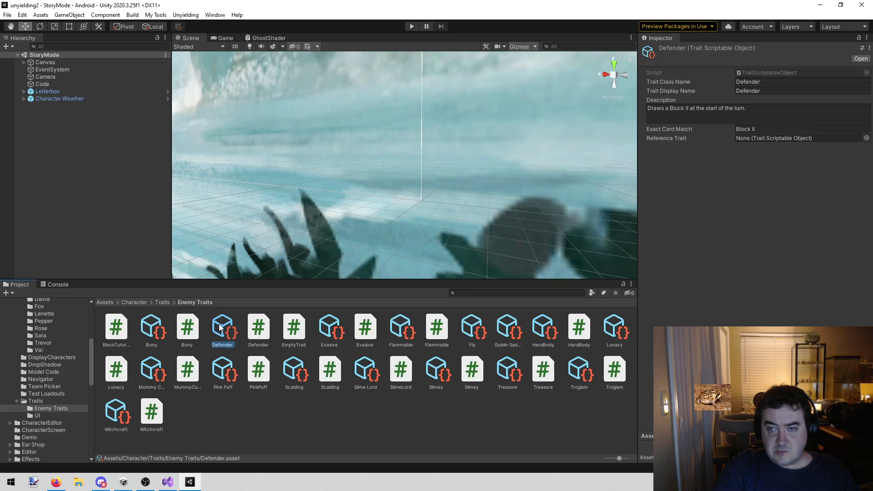
click(330, 328)
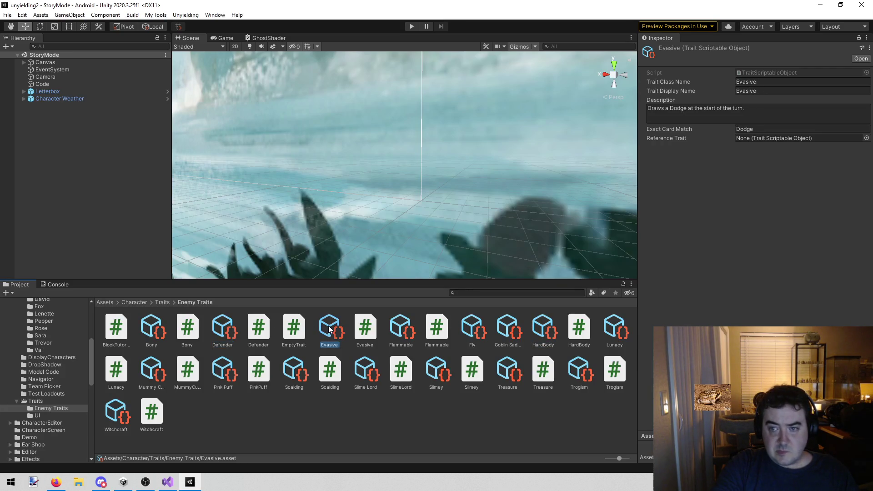
click(401, 322)
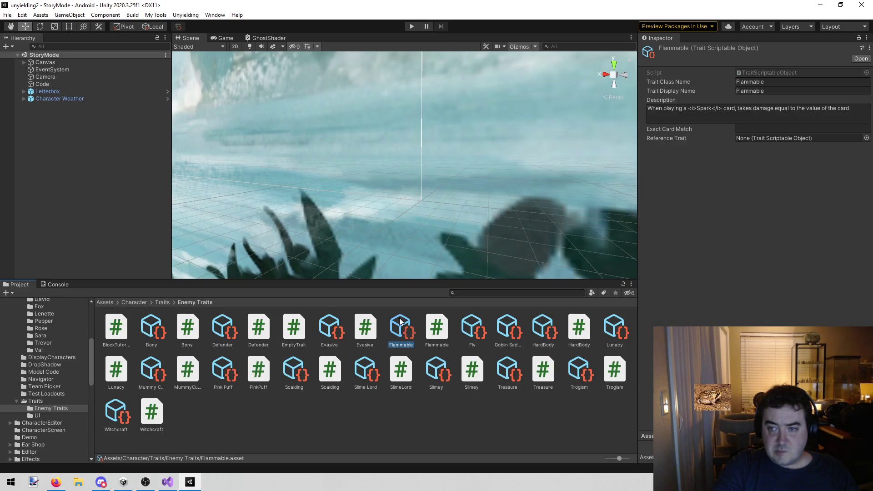
click(478, 325)
click(504, 324)
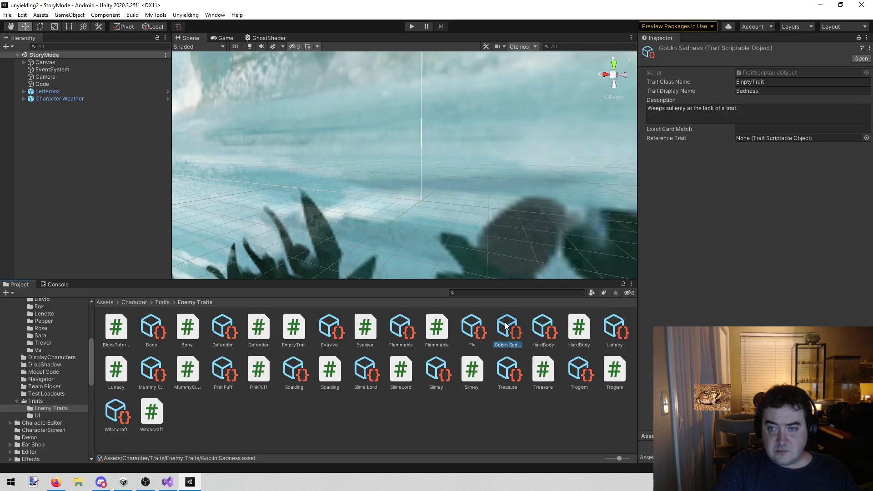
click(549, 326)
click(618, 334)
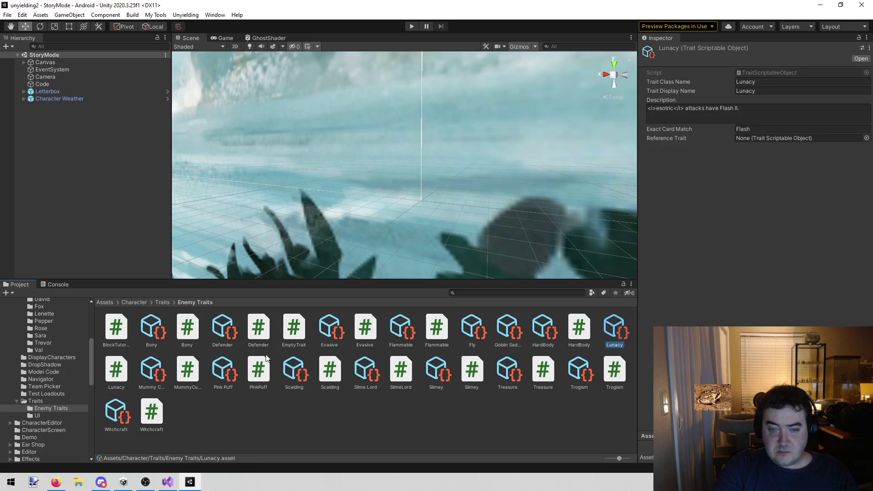
Inspect the Mummy Curse, Pink Puff, Scalding, Slime Lord, Slimey, Treasure, Trogism and Witchcraft traits.
click(149, 362)
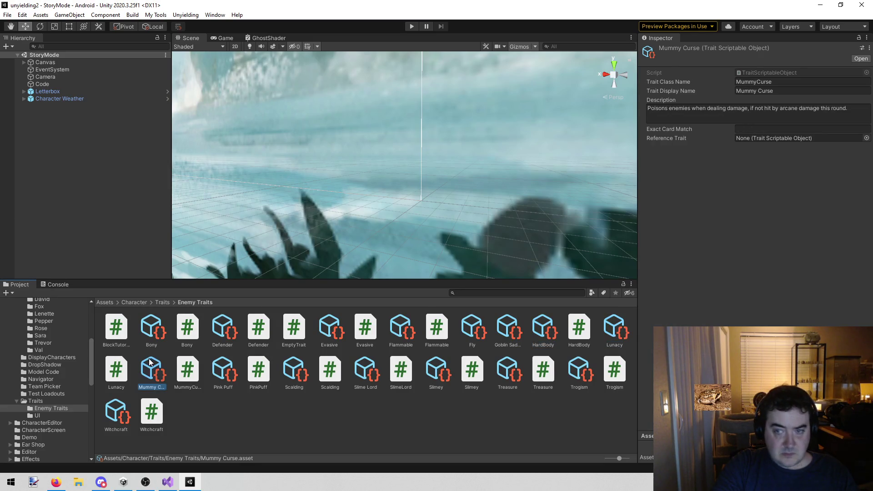
click(242, 364)
click(224, 368)
click(299, 373)
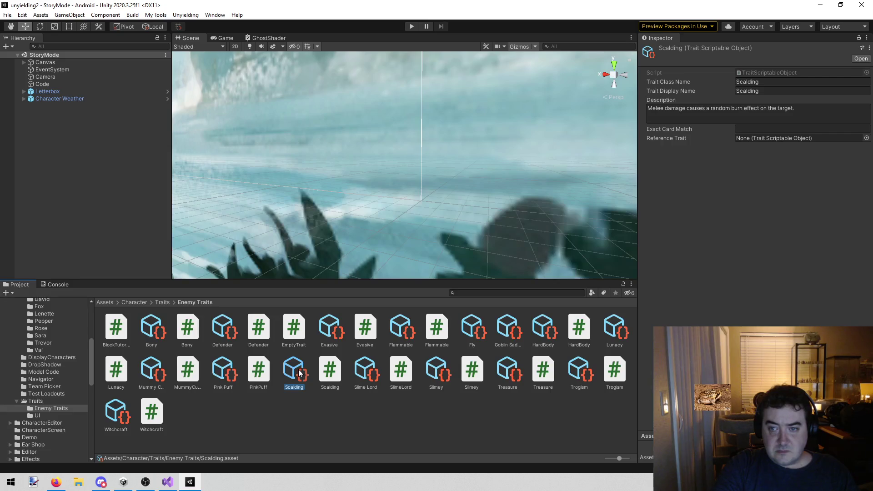
click(361, 371)
click(440, 371)
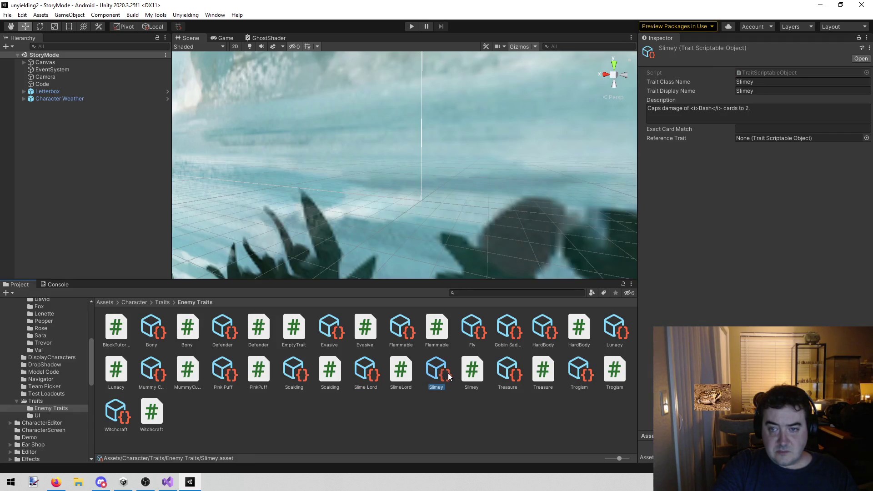
click(507, 376)
click(587, 376)
click(119, 412)
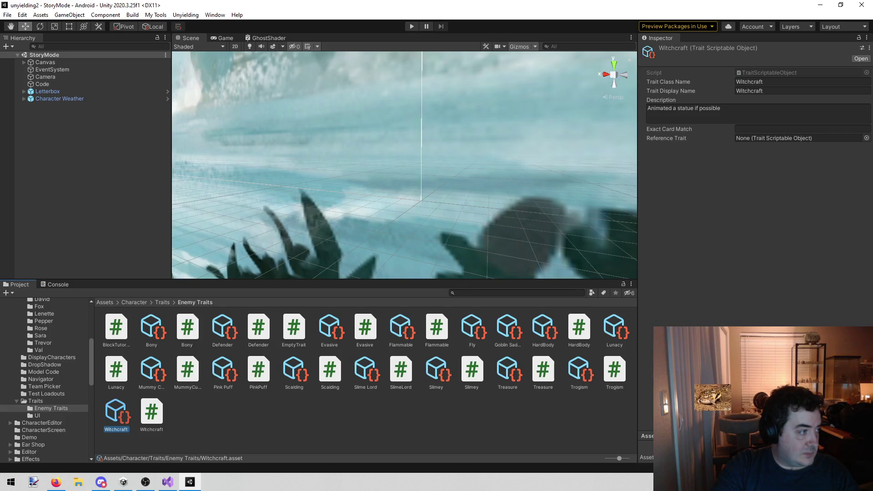
key(alt+Tab)
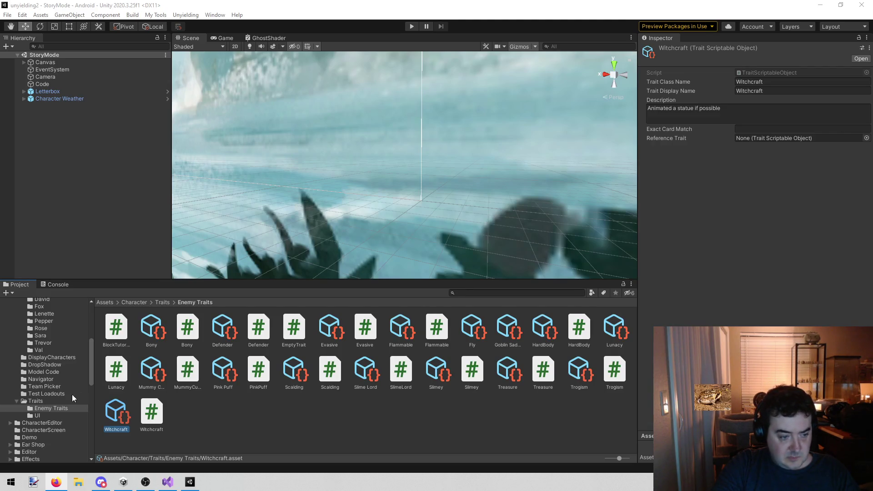
In the Traits folder, inspect the Transmutation, Runner, Soothing and Supporter traits.
click(51, 399)
scroll(282, 369, down, 3)
scroll(282, 370, down, 1)
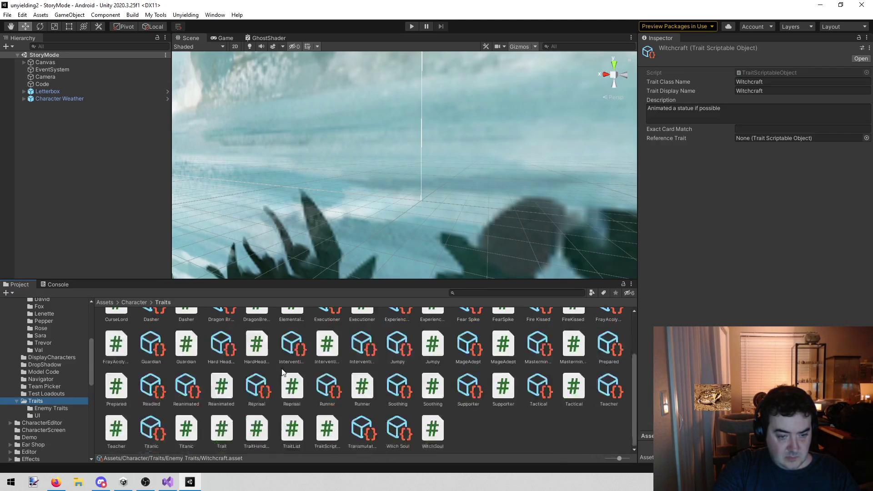
click(353, 433)
click(331, 389)
click(389, 383)
click(467, 387)
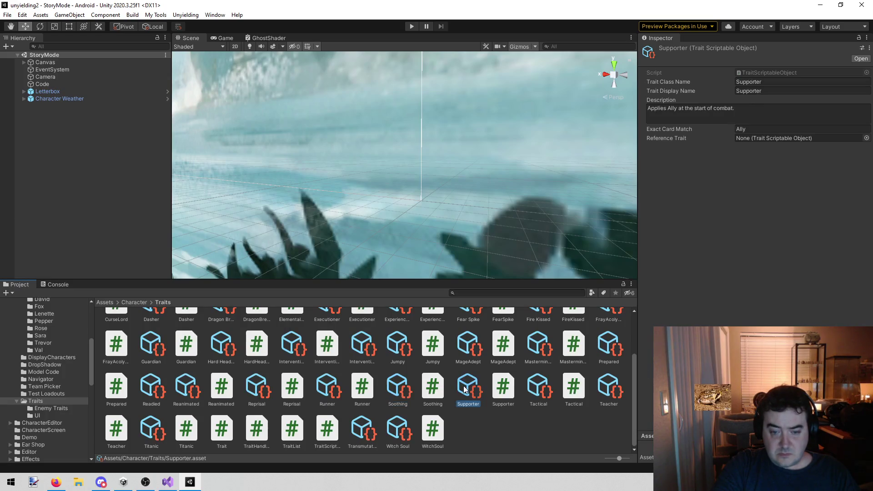
Inspect the Dasher, Dragon Breath, Executioner, Experienced Wizard, Fear Spike, Fire Kissed and Fray Acolyte traits.
scroll(565, 401, up, 2)
click(154, 332)
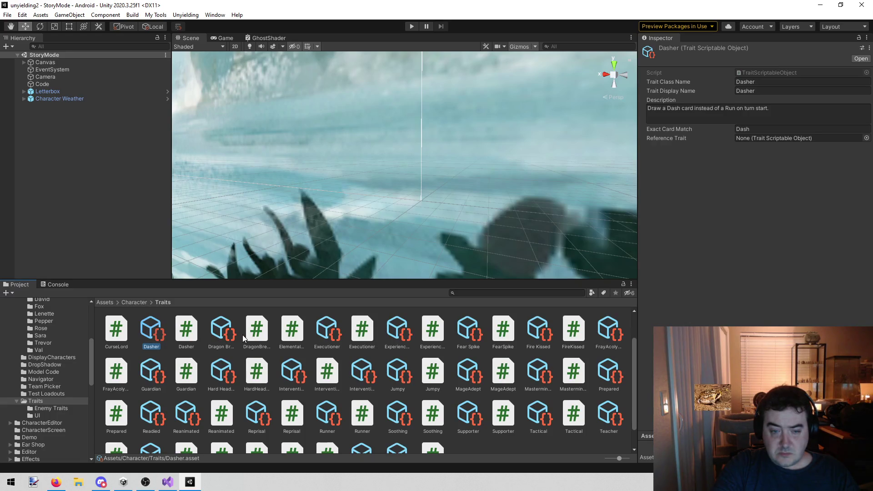
click(226, 331)
click(323, 333)
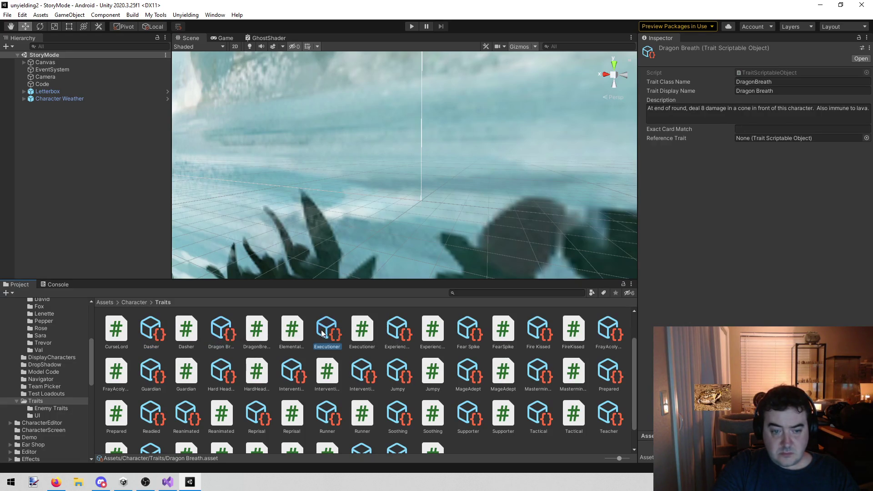
click(401, 334)
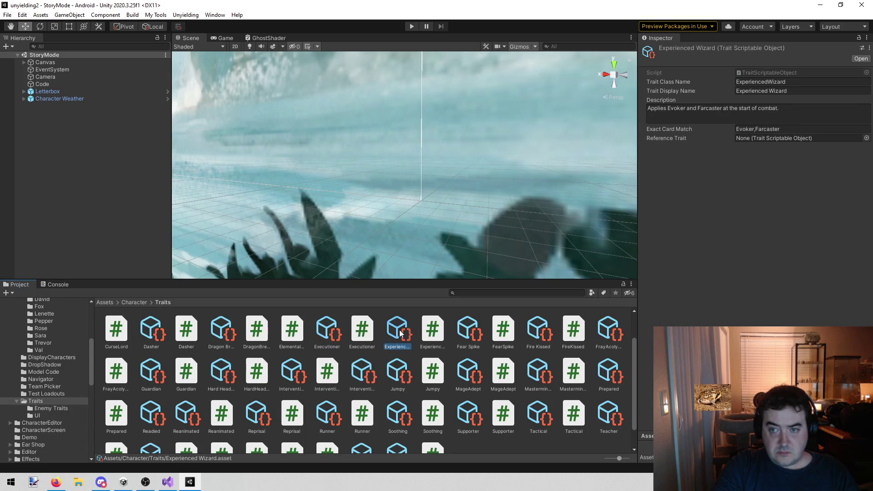
click(467, 335)
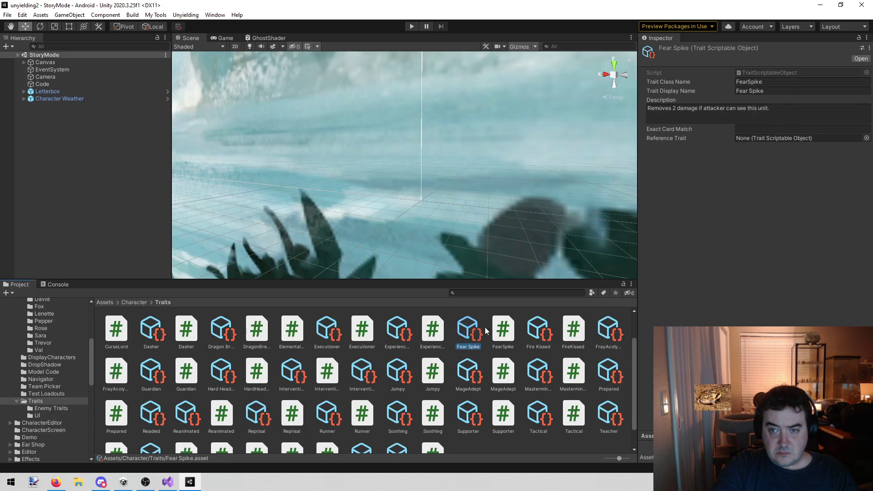
click(541, 332)
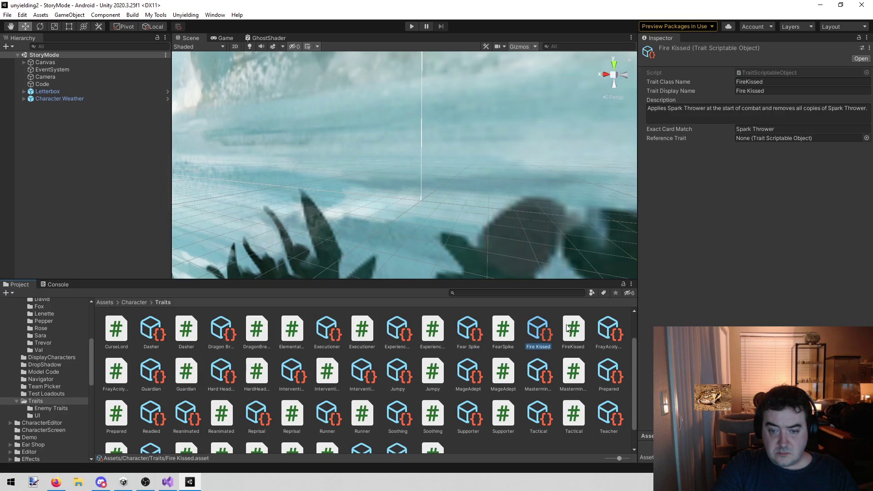
click(613, 323)
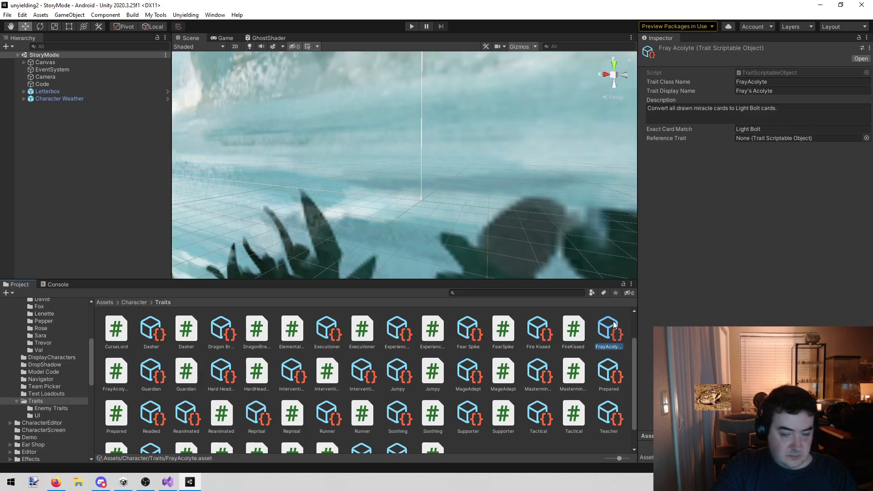
Inspect the Prepared, Mastermindful, MageAdept, Jumpy, InterventionSpent, Intervention, Hard Head and Guardian traits.
click(609, 370)
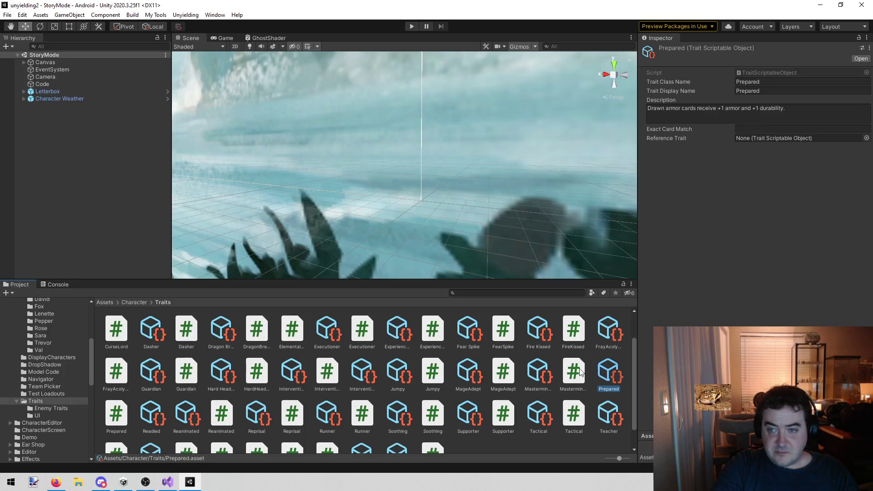
click(542, 363)
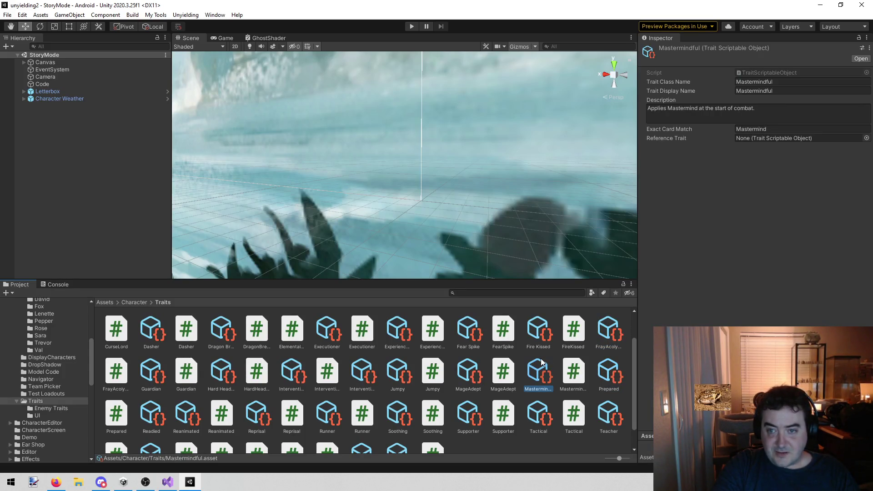
click(468, 365)
click(397, 372)
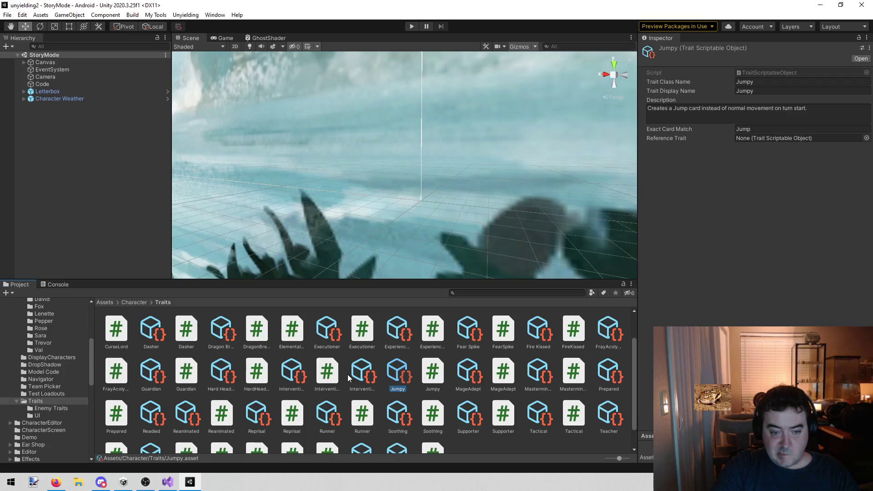
click(364, 375)
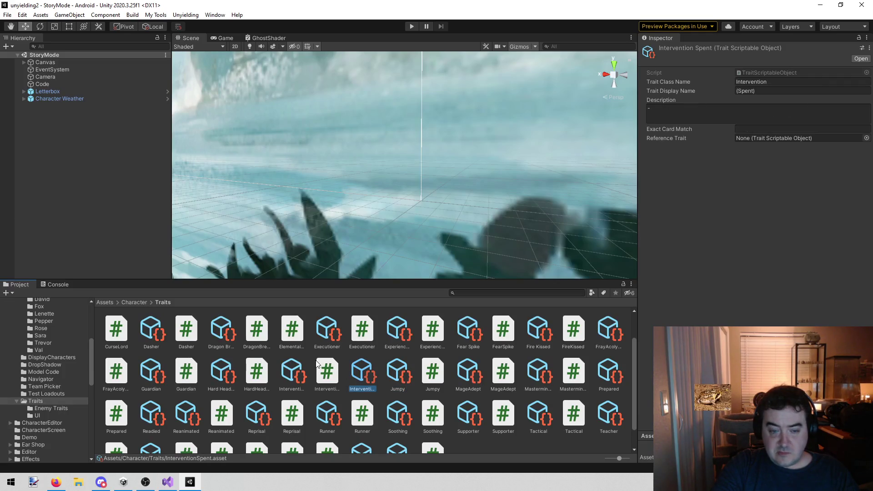
click(292, 370)
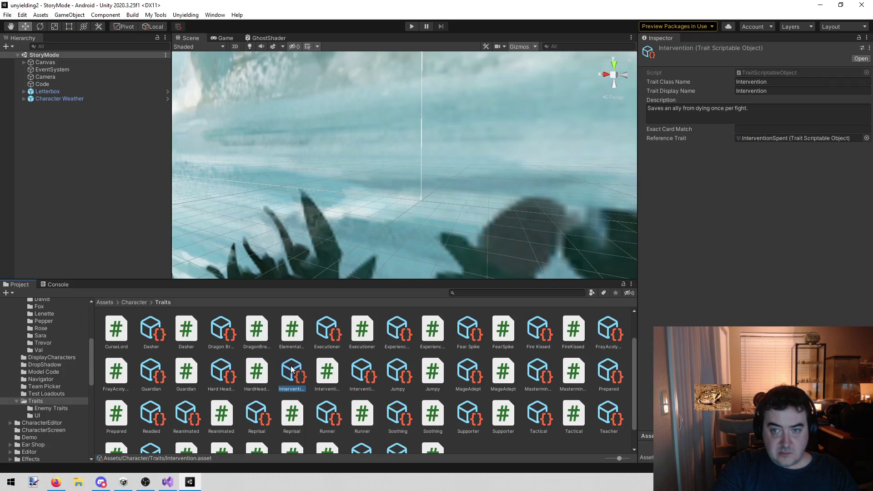
click(219, 374)
click(136, 379)
click(148, 378)
Inspect the Readied, Reanimated, Reprisal, Runner, Soothing, Supporter, Tactical and Teacher traits.
scroll(158, 376, down, 1)
click(160, 382)
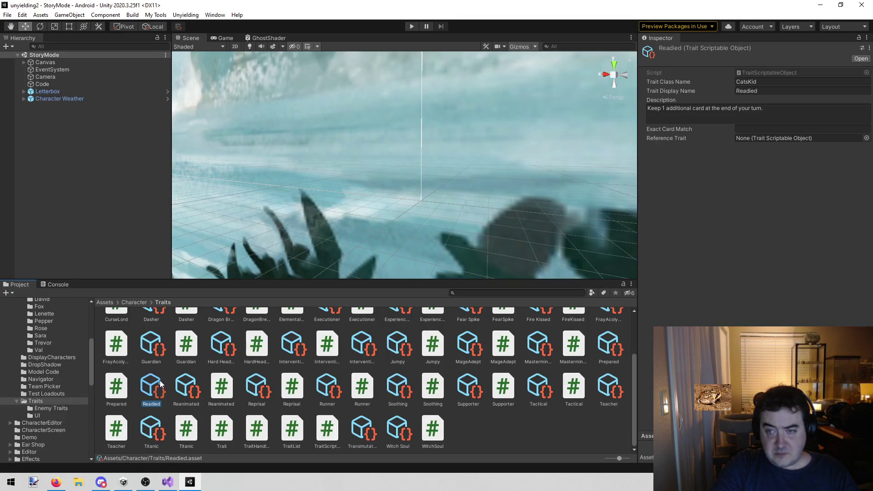
click(187, 382)
click(257, 376)
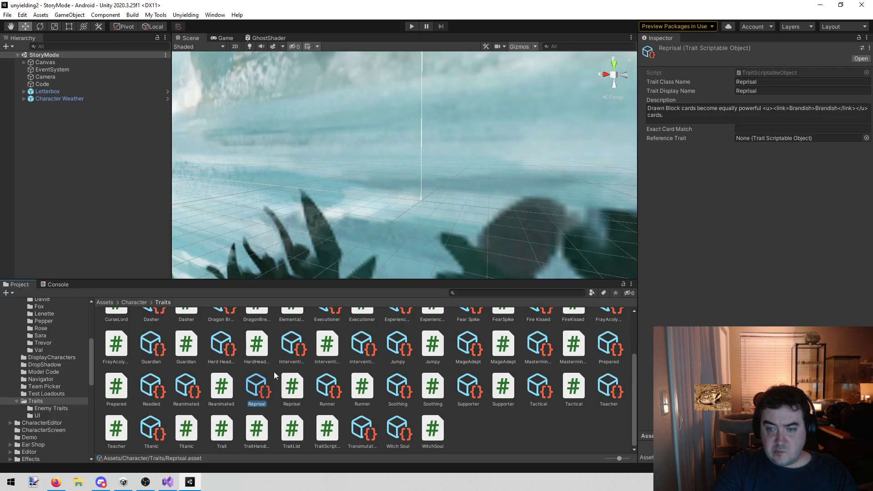
click(331, 388)
click(400, 383)
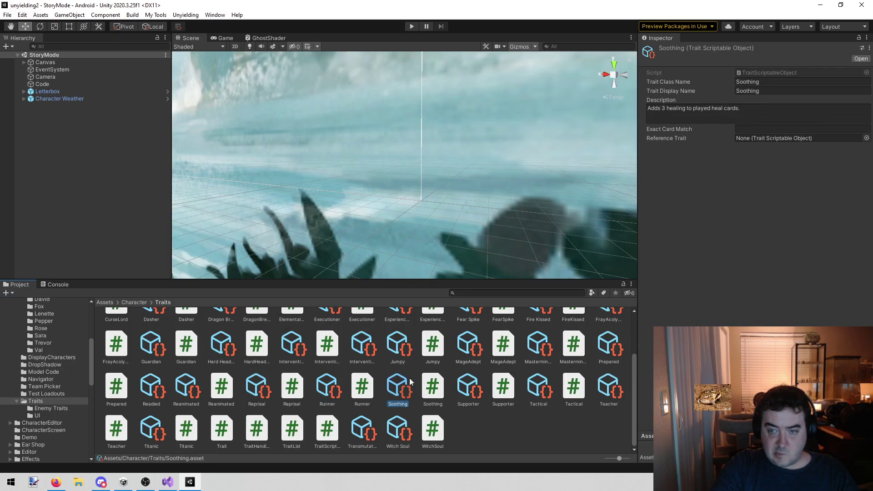
click(467, 385)
click(542, 385)
click(617, 384)
Inspect the Witch Soul and Transmutation traits, finishing on Titanic's details.
click(394, 425)
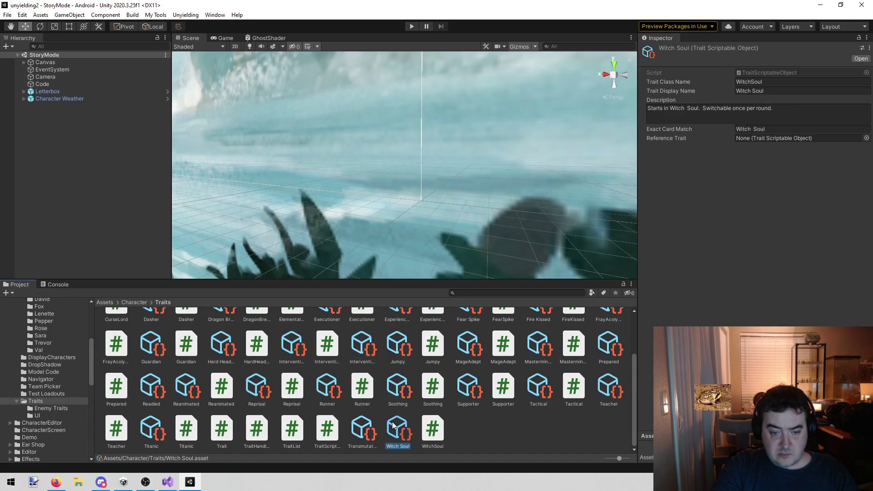
click(372, 422)
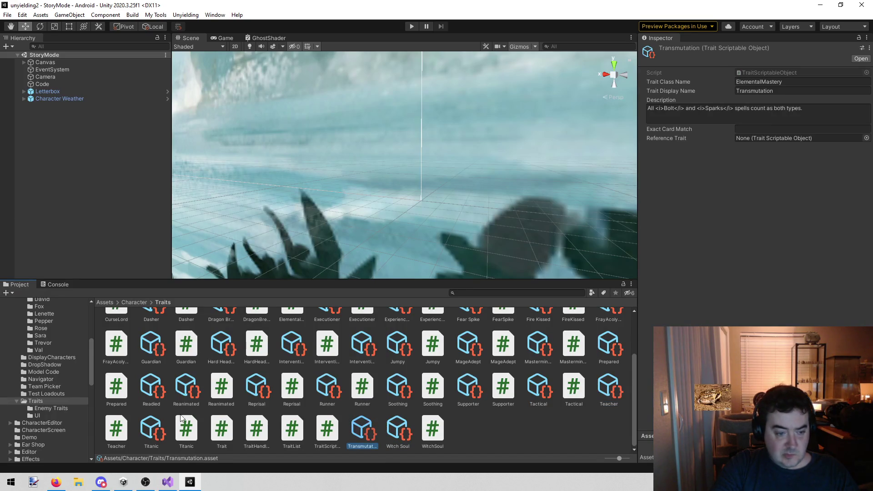
click(154, 426)
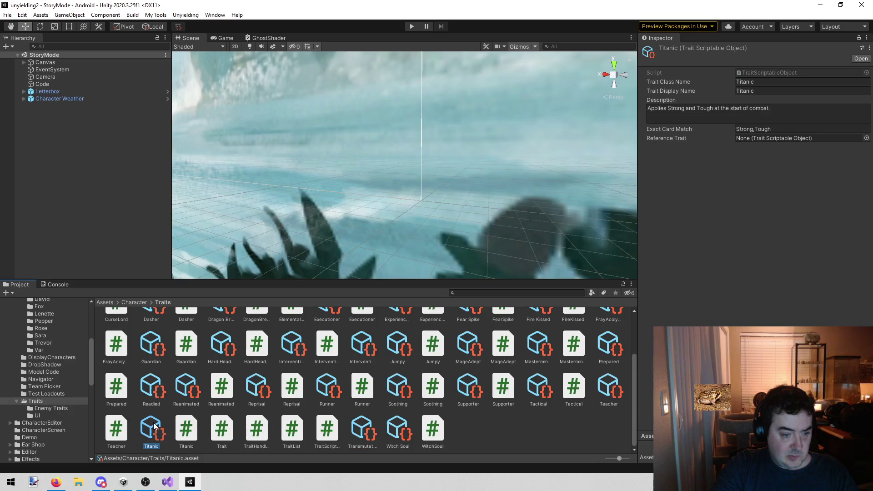
click(151, 446)
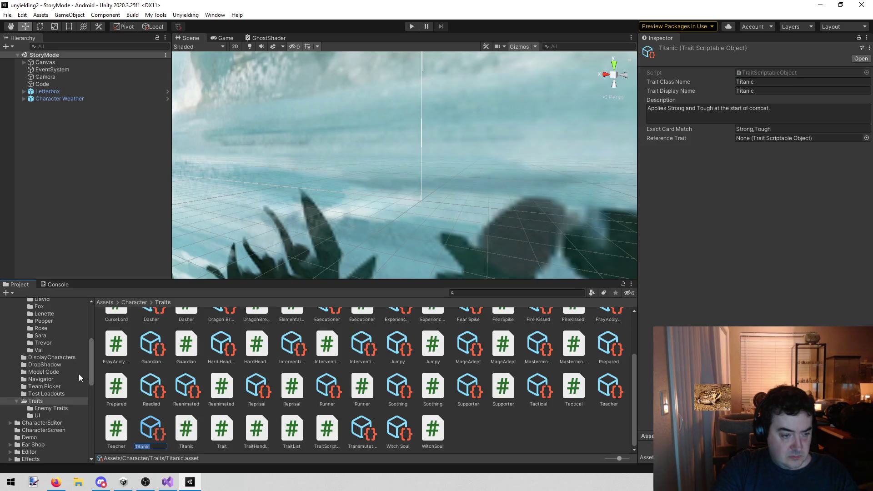
scroll(68, 379, up, 5)
Search the project for 'ghost s' and open the Ghost Splinterling enemy.
click(485, 292)
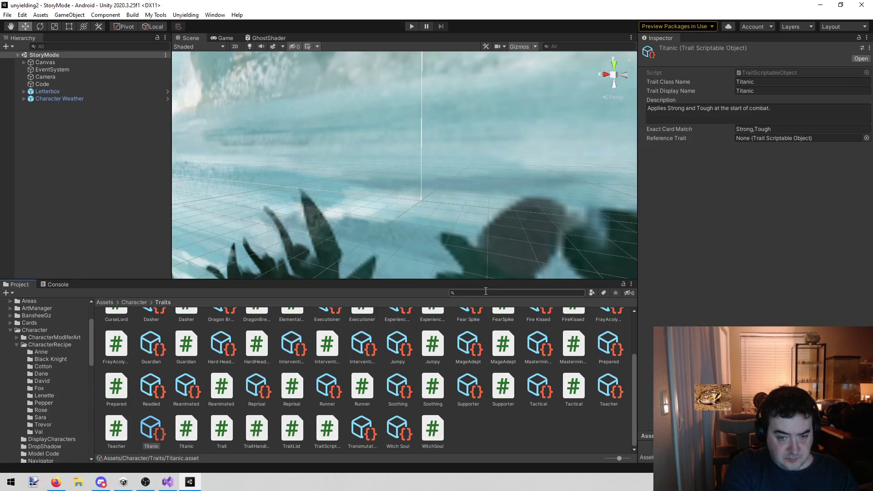
text(gh)
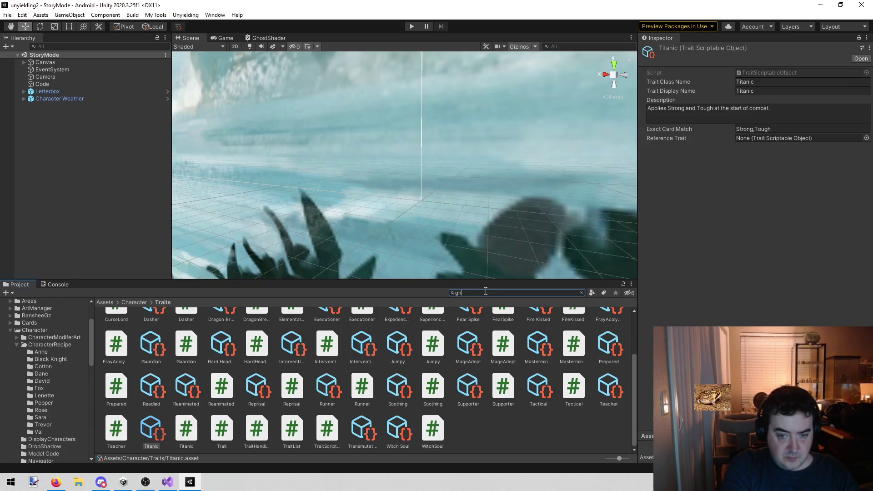
text(ost s)
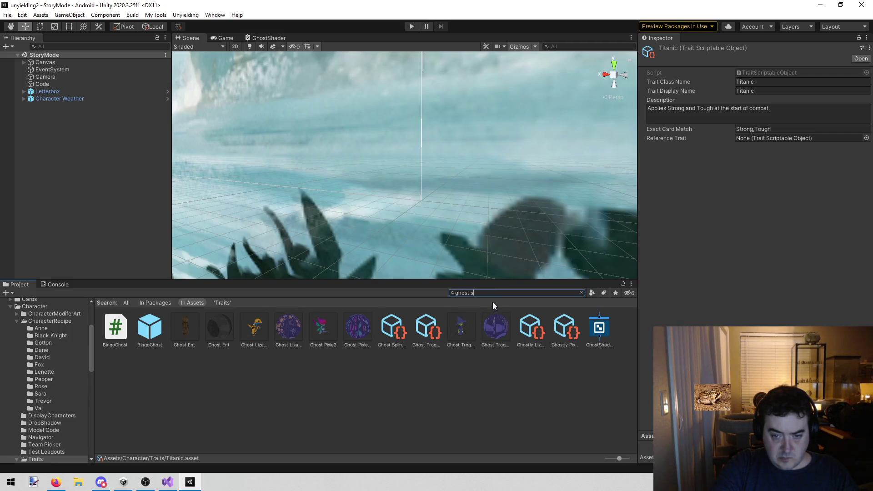
click(398, 325)
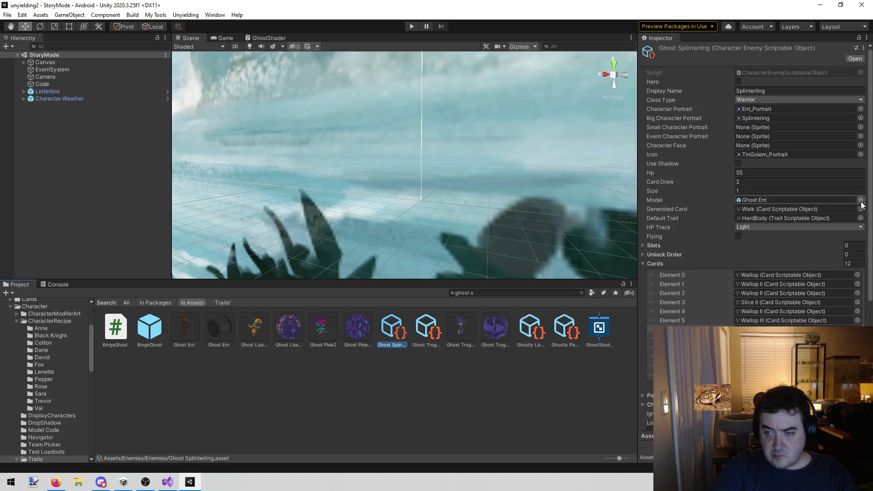
Set Ghost Splinterling's Default Trait to Titanic via a 'tit' search, then deselect it.
click(861, 218)
text(t)
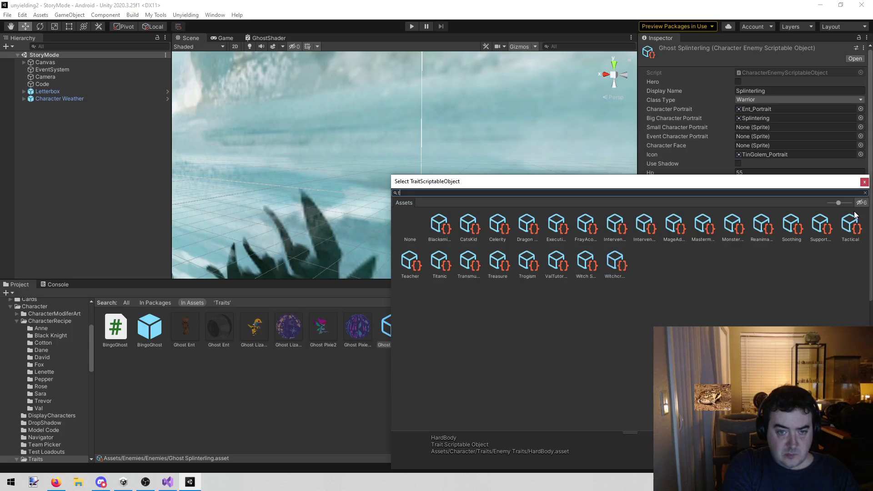
text(it)
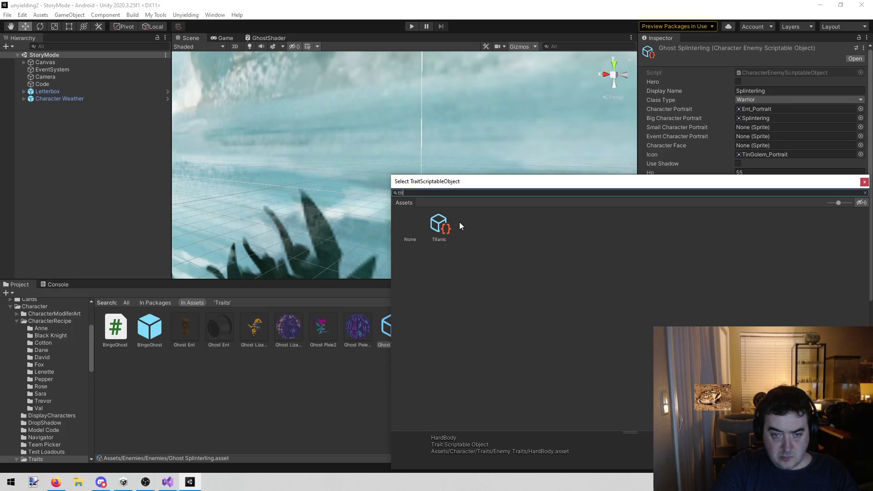
double_click(441, 222)
click(304, 423)
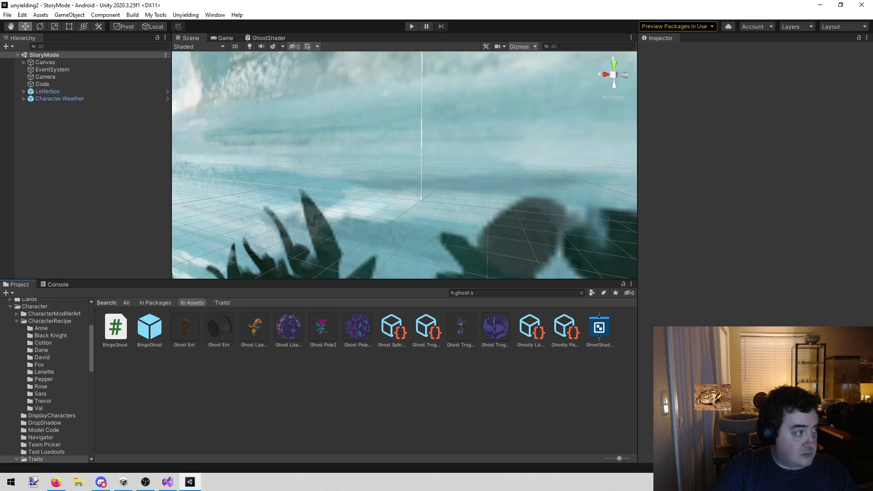
key(alt+Tab)
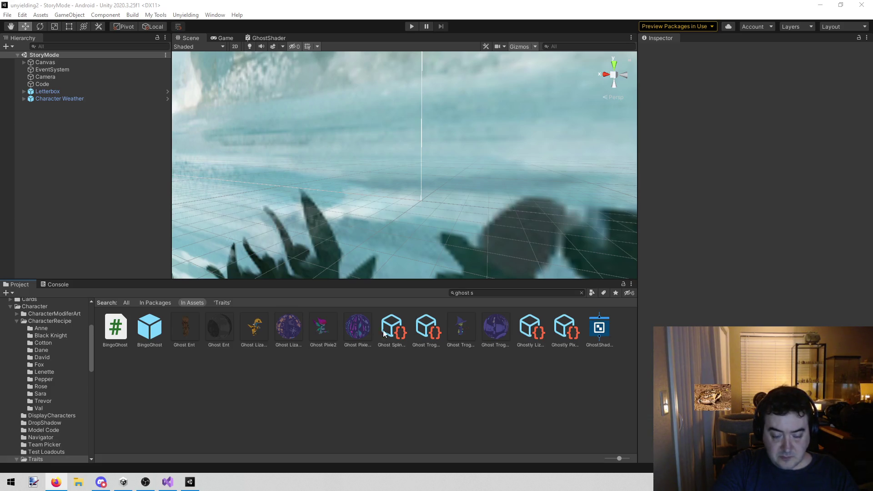
Delete the 'Ent = 55' line from todo.txt and return to Unity.
click(167, 482)
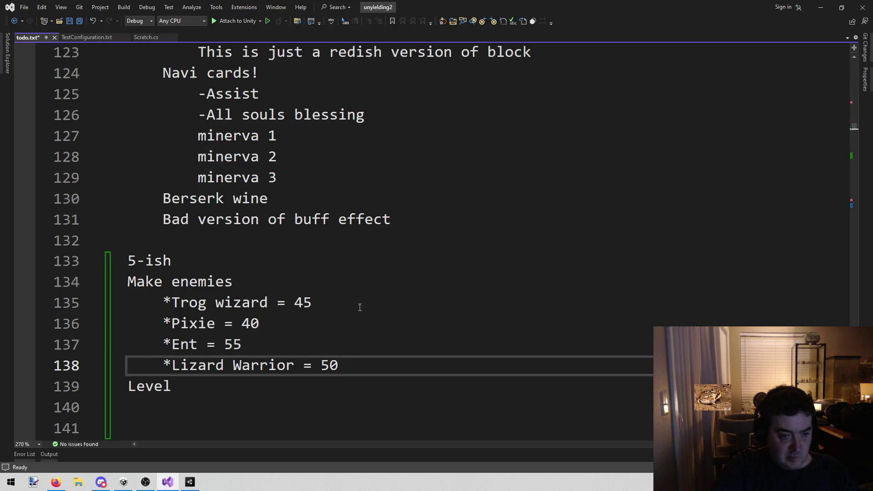
key(Up)
key(ctrl+shift+Left)
key(shift+Home)
key(shift+Home)
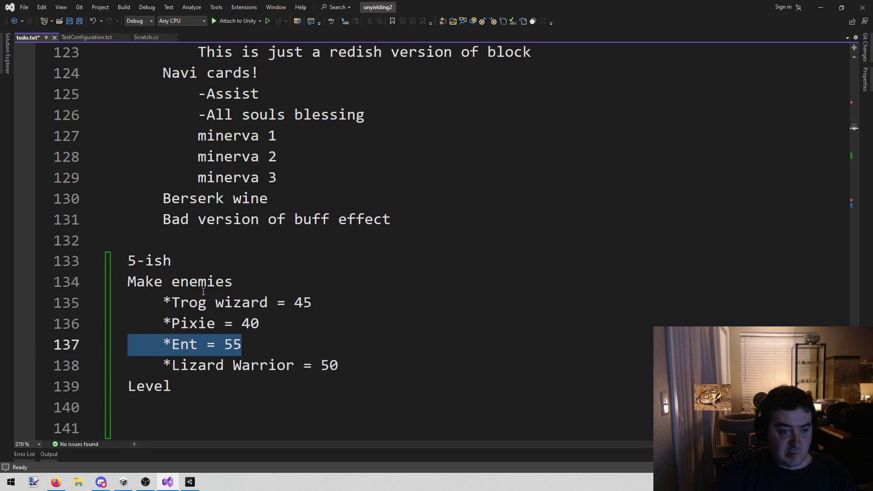
key(BackSpace)
key(BackSpace)
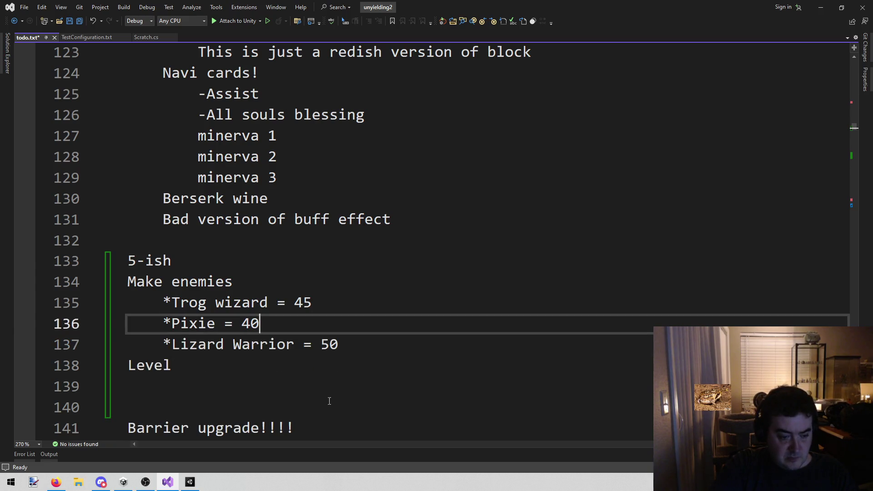
click(190, 482)
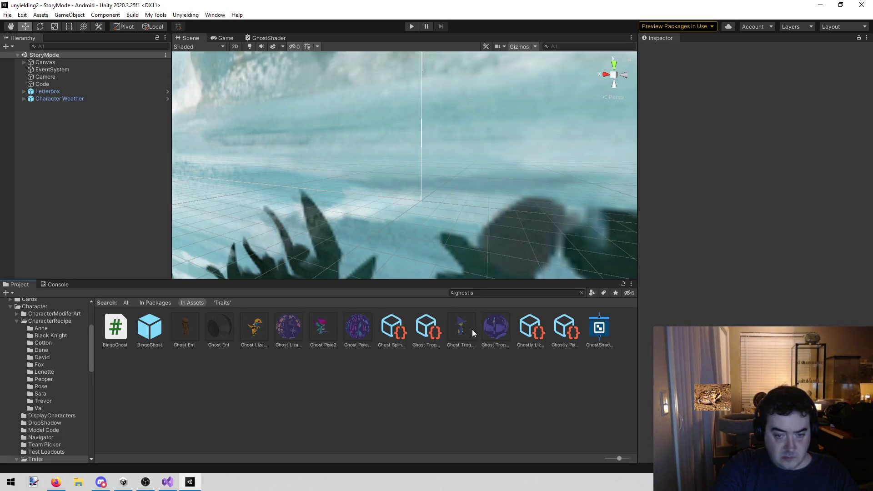
Set the Ghostly Lizard Warrior enemy's Hp to 50.
click(531, 328)
click(762, 173)
text(50)
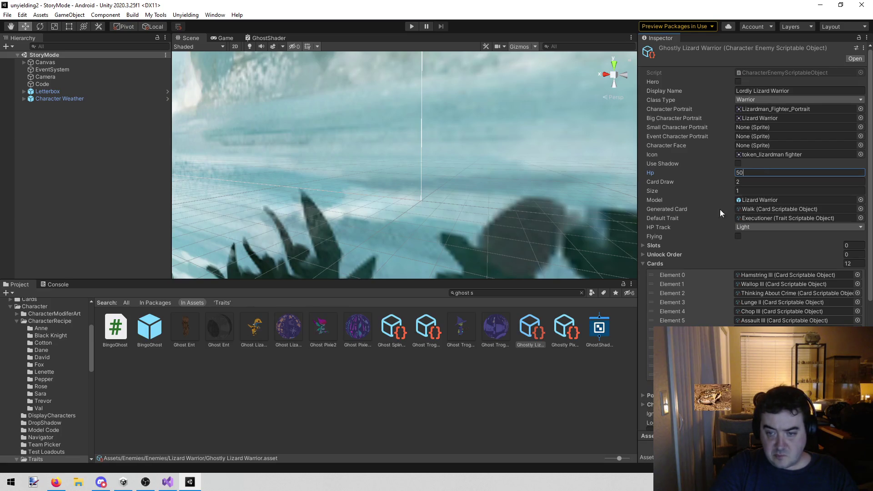
click(396, 334)
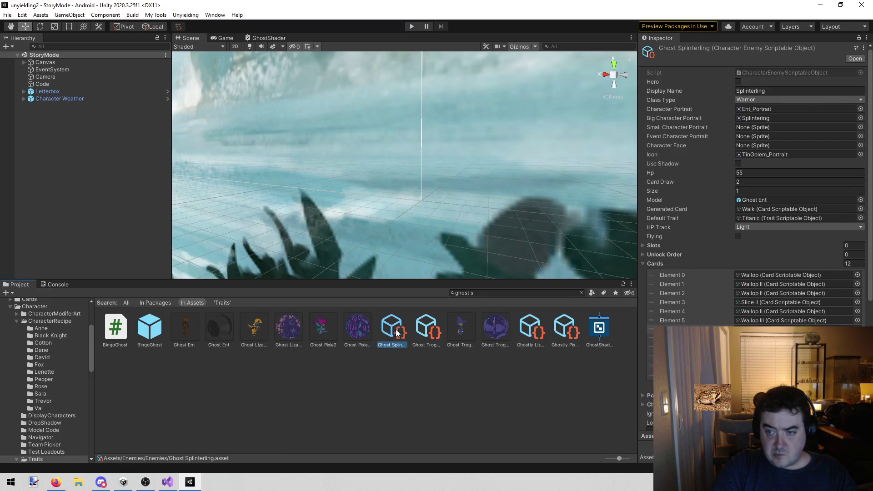
click(531, 328)
Assign the Ghost Lizard Warrior model to the enemy via a 'ghost' search.
click(862, 200)
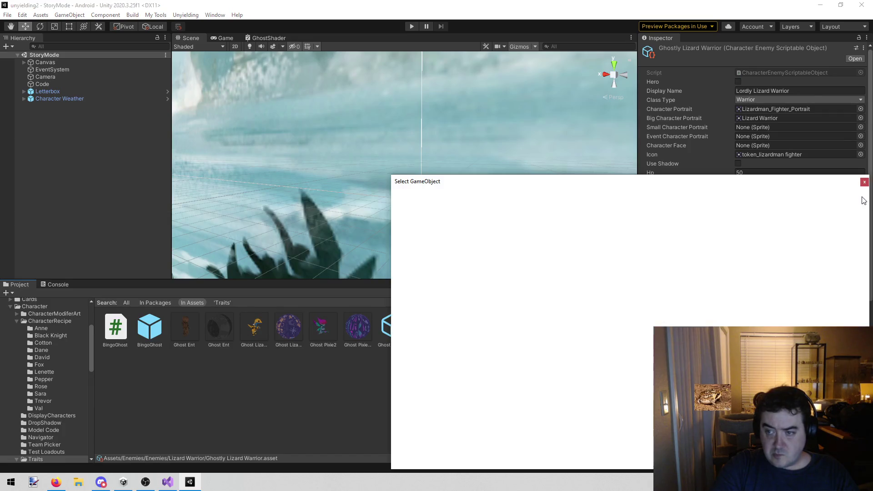
text(ghost)
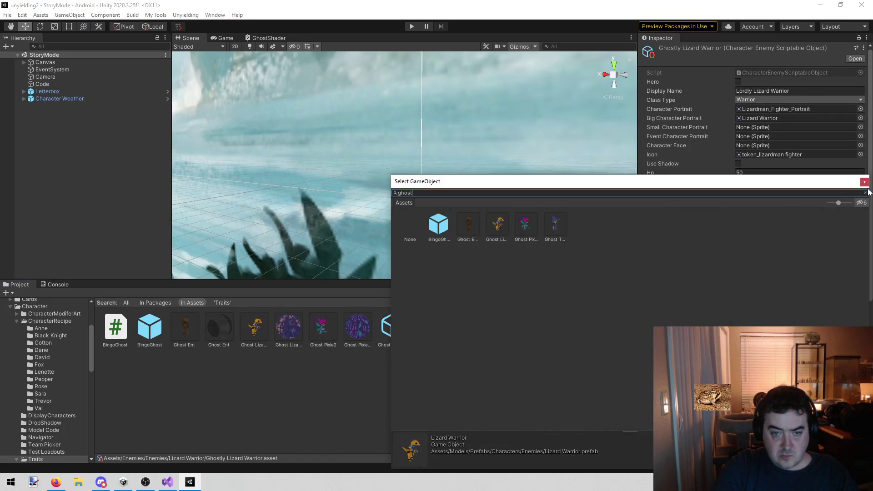
double_click(498, 224)
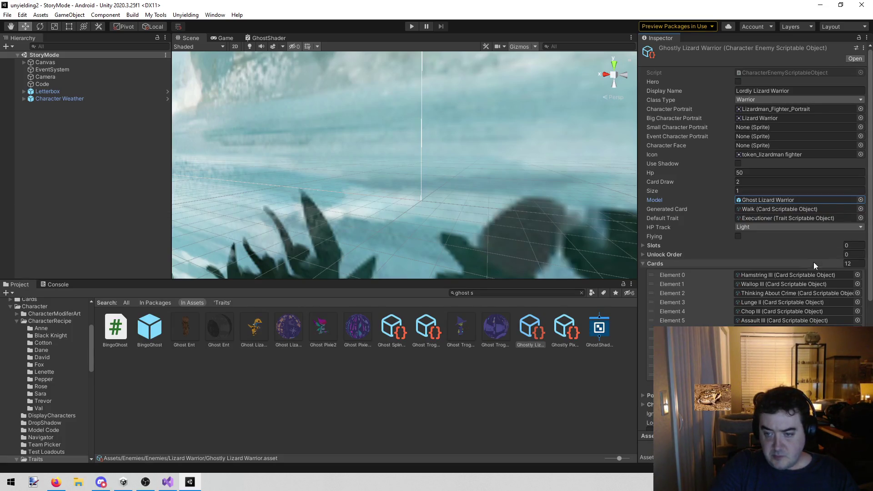
click(859, 275)
Put Hamstring IV and Wallop IV in the Lizard Warrior's first two card slots.
text(ham)
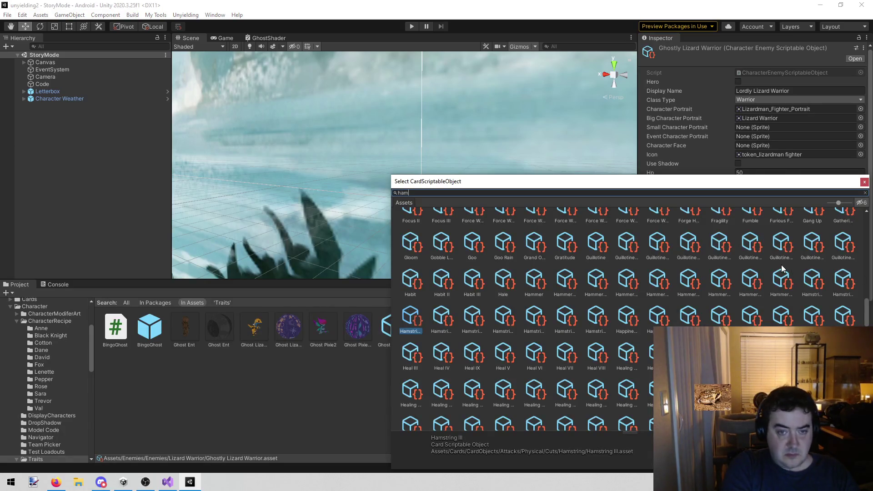
text(str)
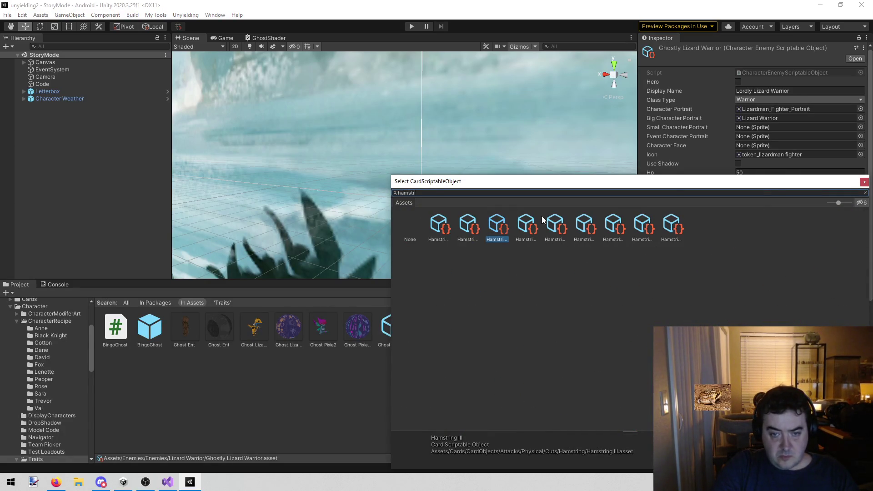
click(529, 216)
double_click(529, 218)
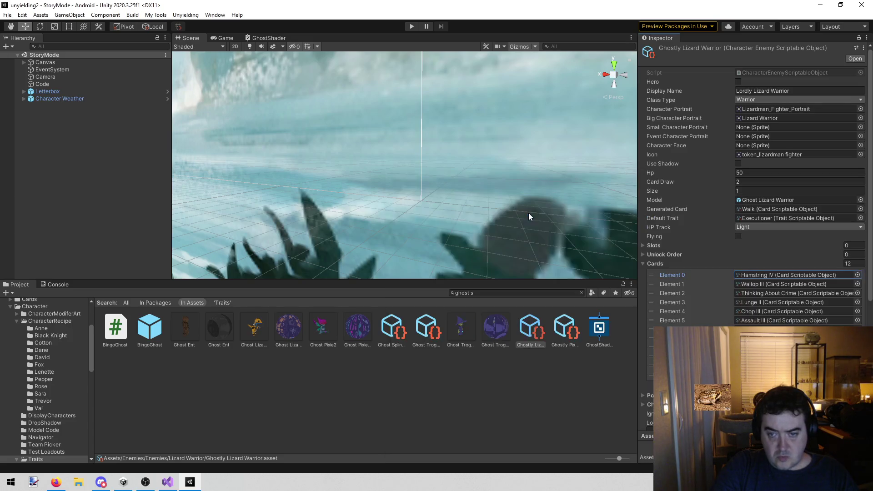
click(858, 284)
text(wall)
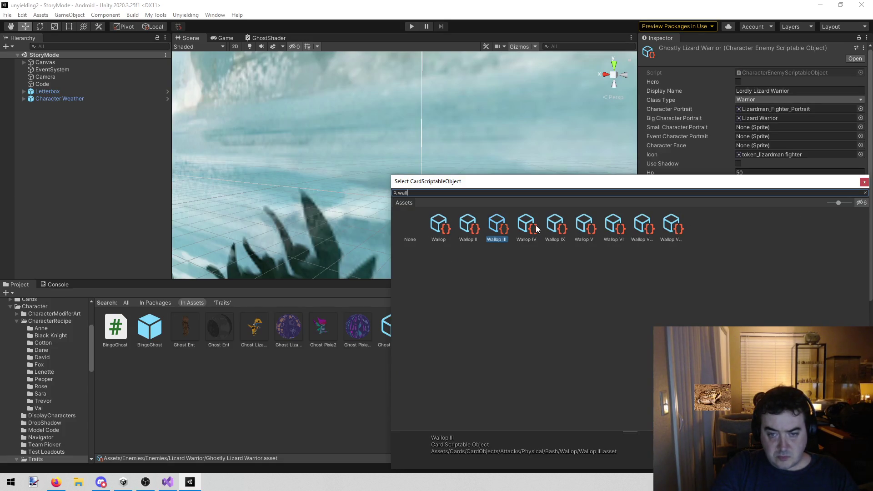
double_click(530, 223)
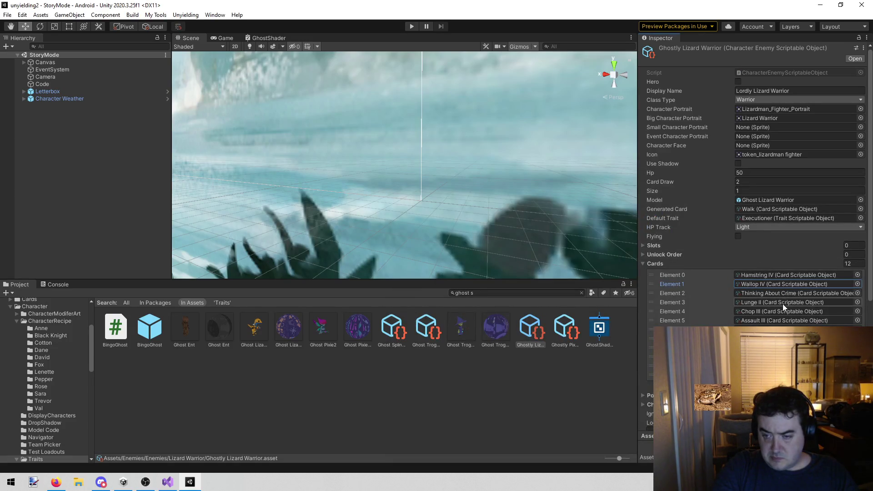
Set Element 3 to Lunge IV and Element 4 to Chop IV.
click(858, 303)
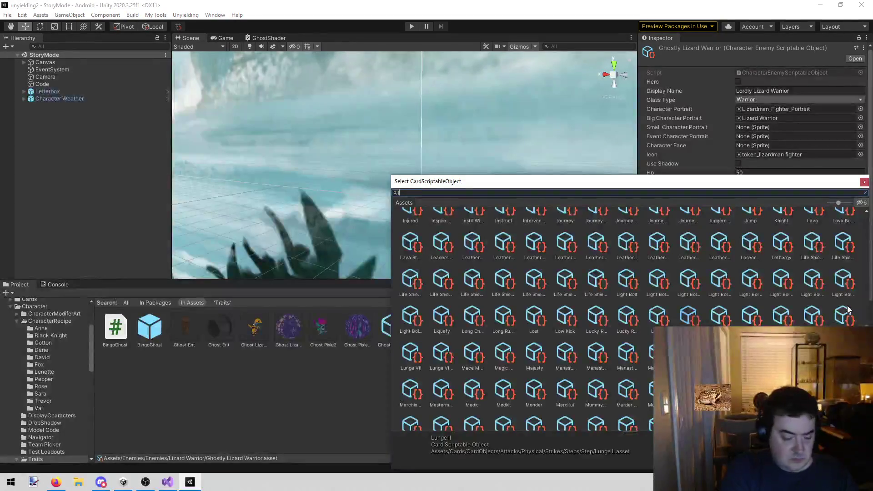
text(lunge)
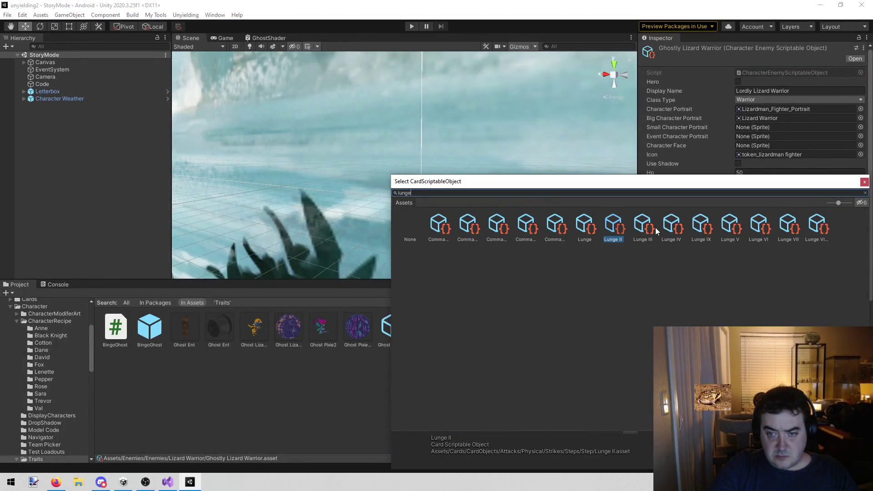
double_click(673, 223)
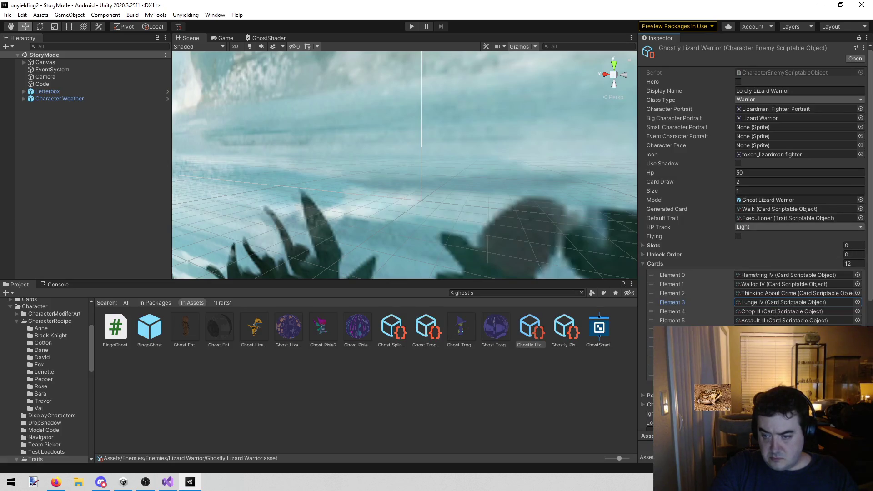
click(858, 312)
text(chop)
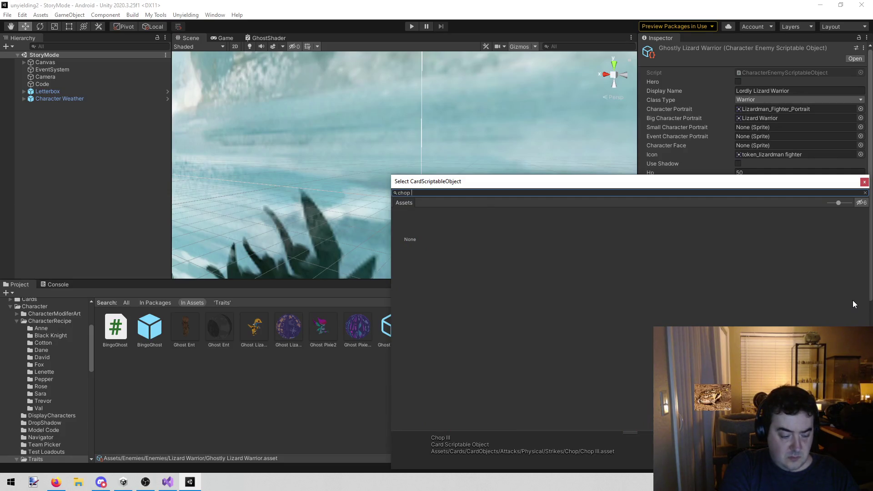
double_click(527, 223)
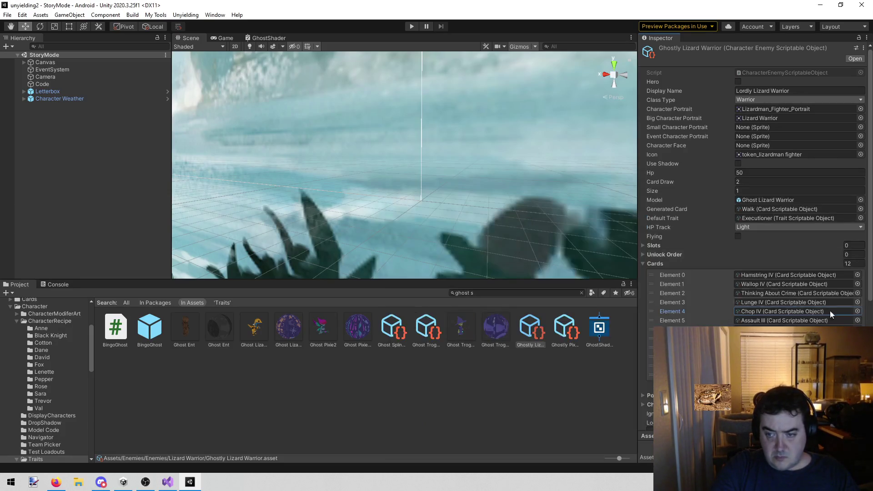
Set Element 5 to Assault IV and assign Platemail II to the next slot.
click(858, 321)
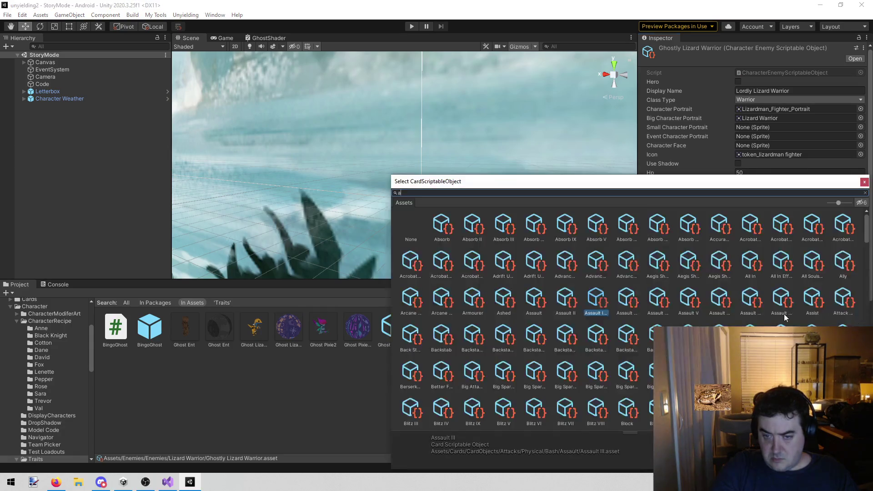
text(ass)
click(559, 228)
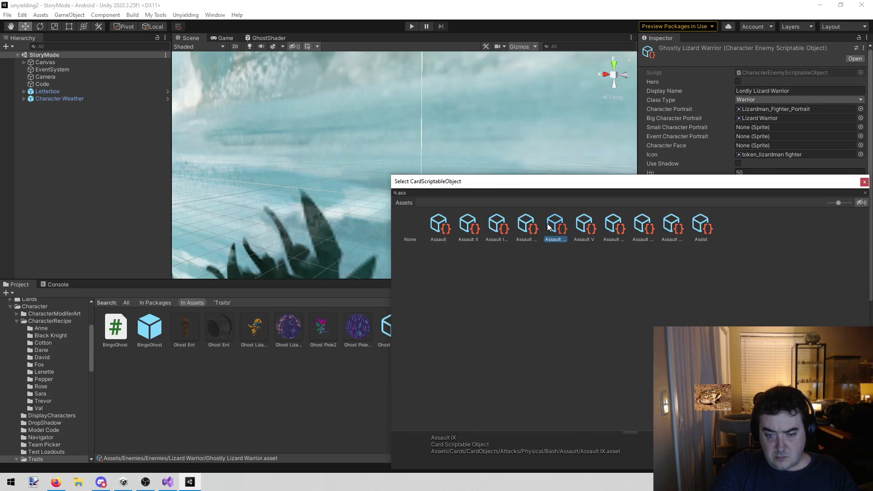
click(527, 228)
double_click(526, 225)
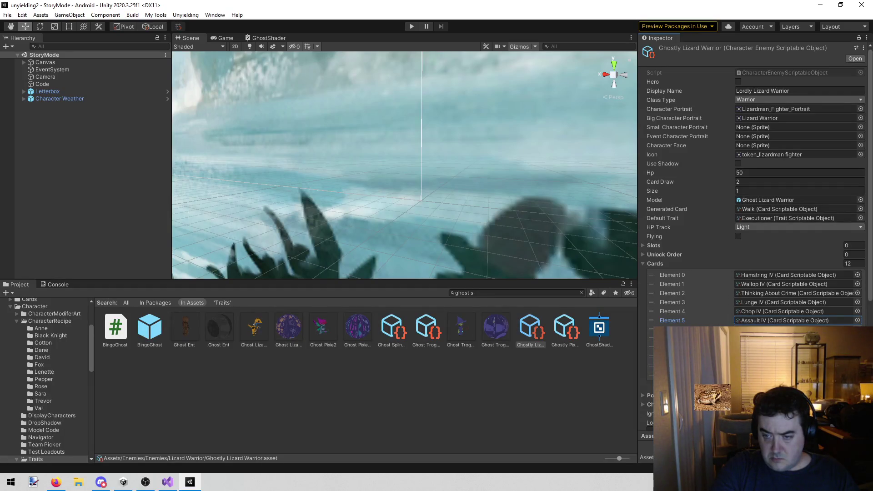
click(857, 330)
text(plate)
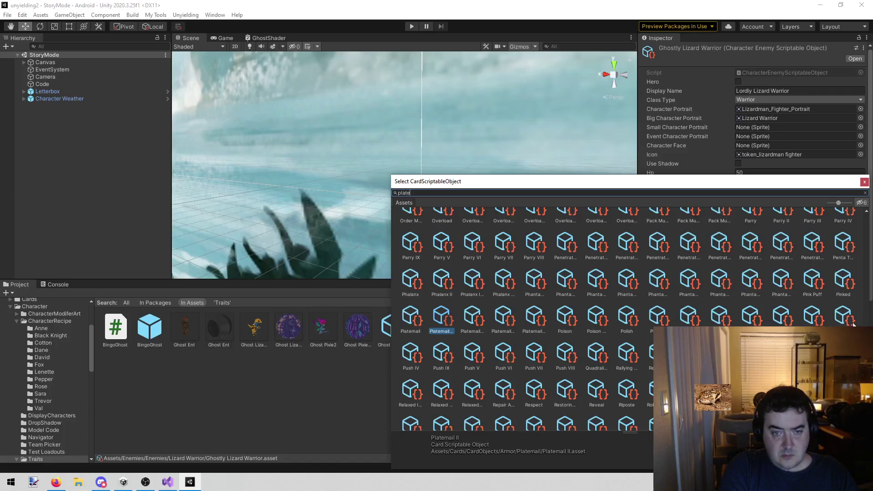
text(m)
double_click(481, 242)
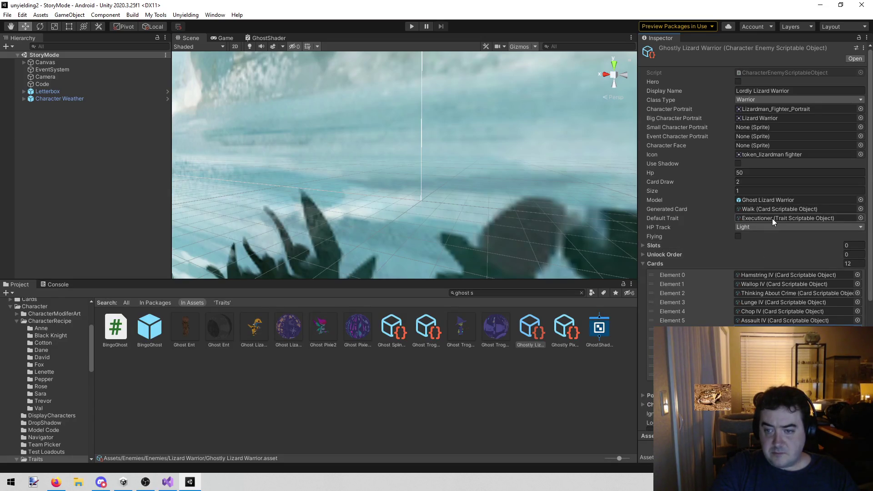
Delete the finished Lizard Warrior line from the todo notes and open the Ghostly Pixie asset.
click(167, 484)
click(379, 346)
mouse_move(378, 346)
mouse_down()
mouse_move(124, 323)
mouse_move(127, 344)
mouse_up()
key(BackSpace)
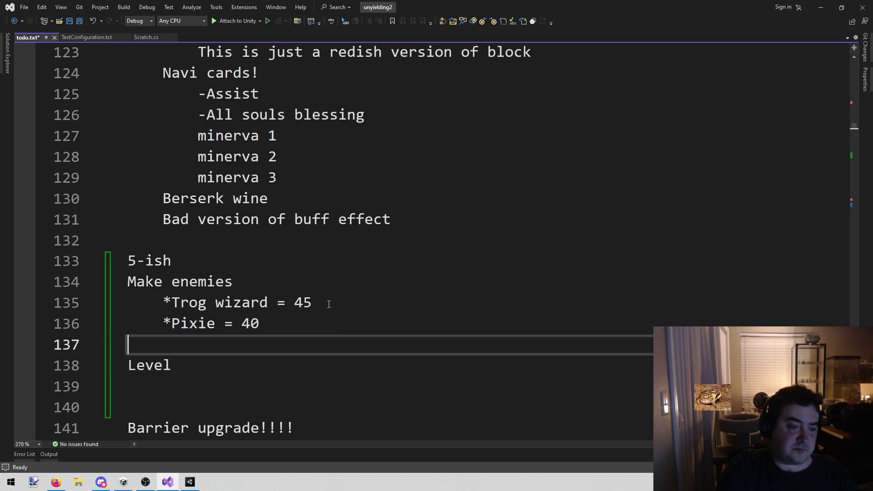
key(BackSpace)
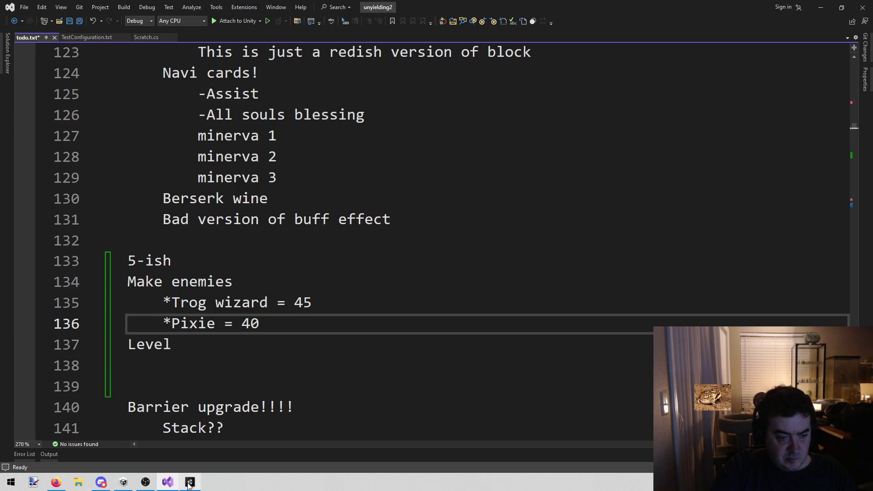
click(189, 483)
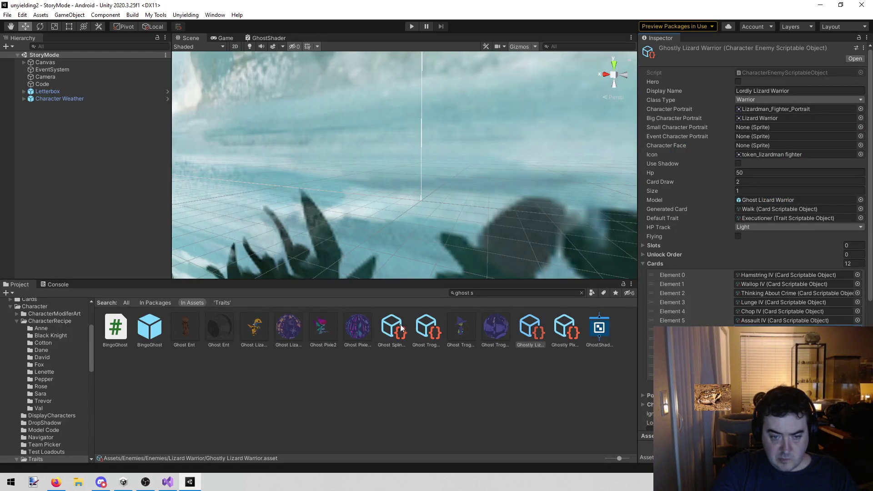
click(565, 327)
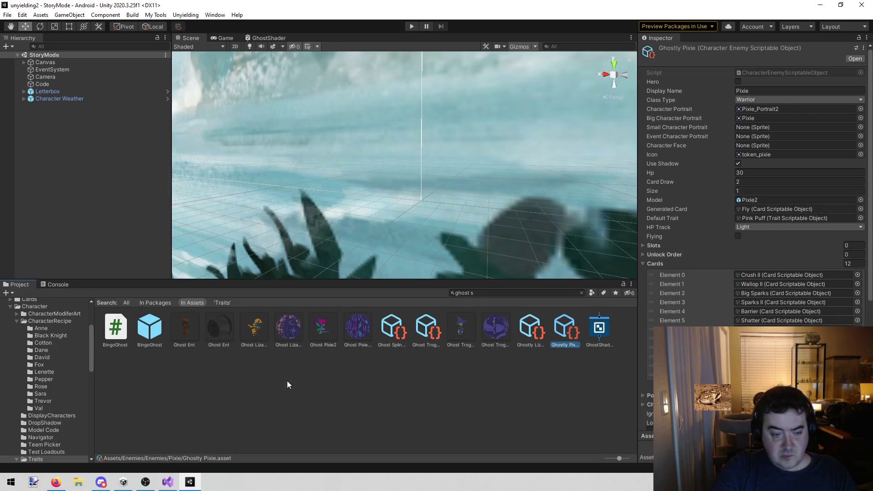
Set the Ghostly Pixie's Hp to 40 and start searching 'crush' for Element 0's card.
click(168, 482)
click(190, 484)
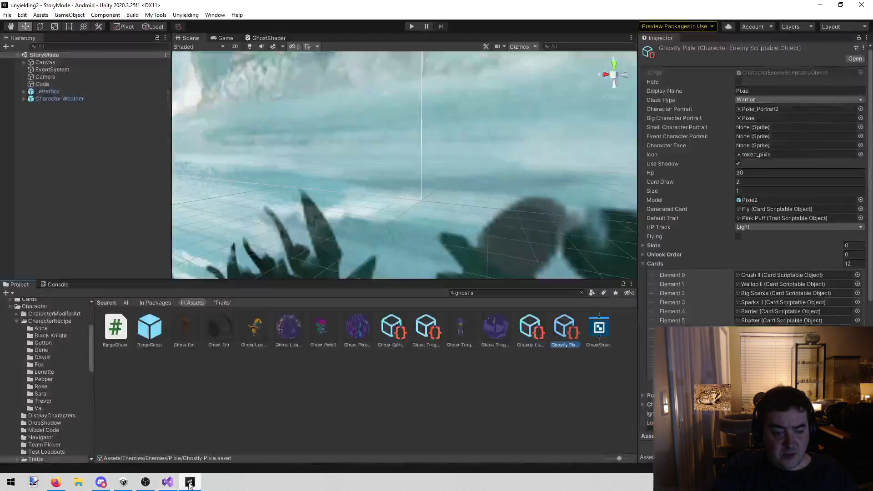
click(778, 172)
text(40)
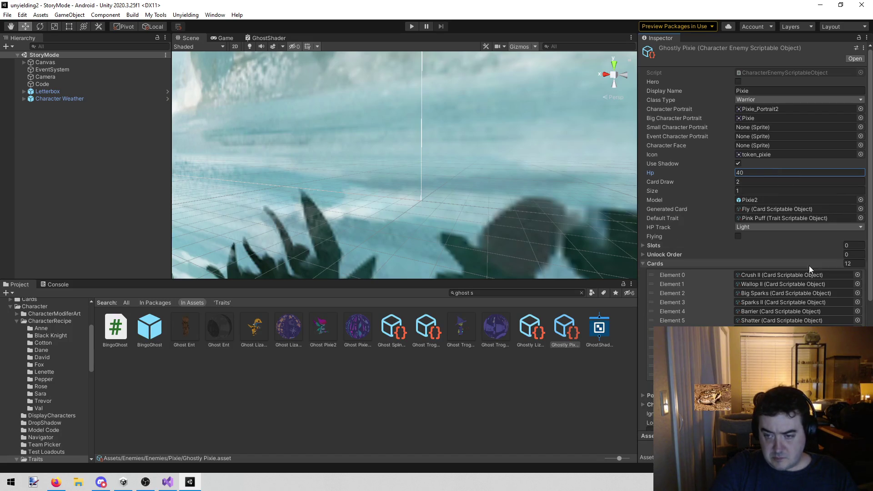
click(858, 274)
text(c)
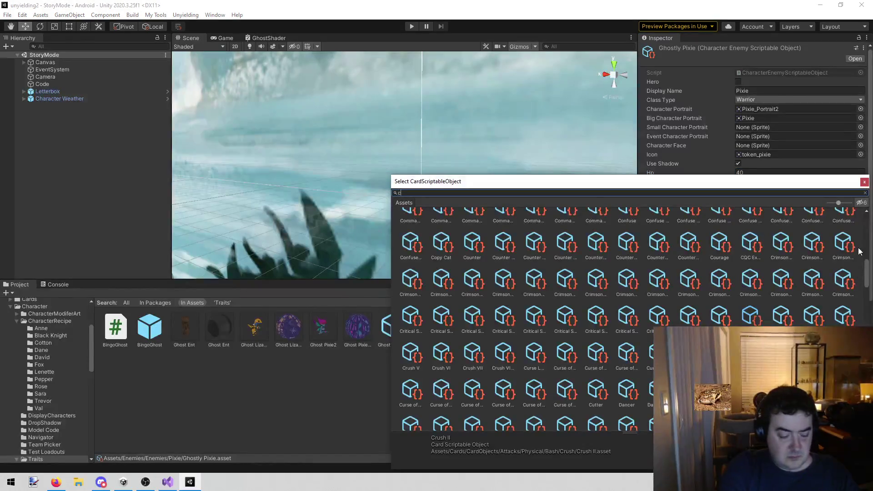
text(rush)
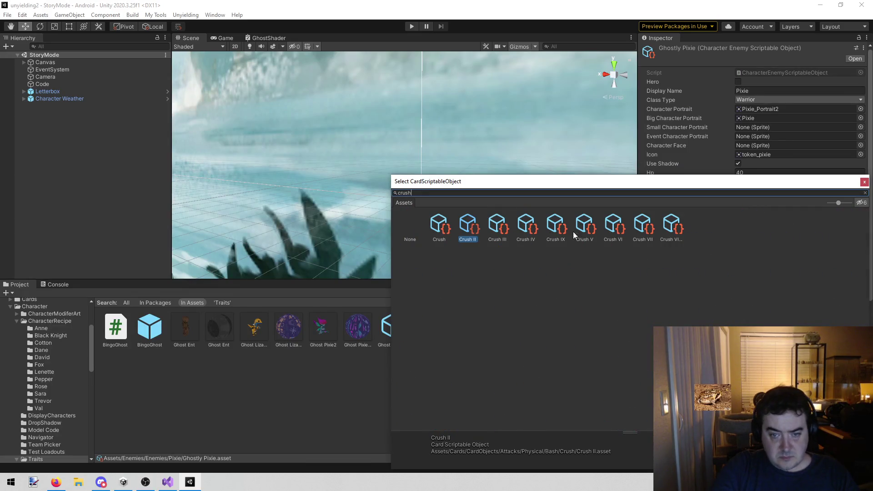
Set Elements 0–2 to Crush IV, Wallop IV and Big Sparks IV.
double_click(526, 225)
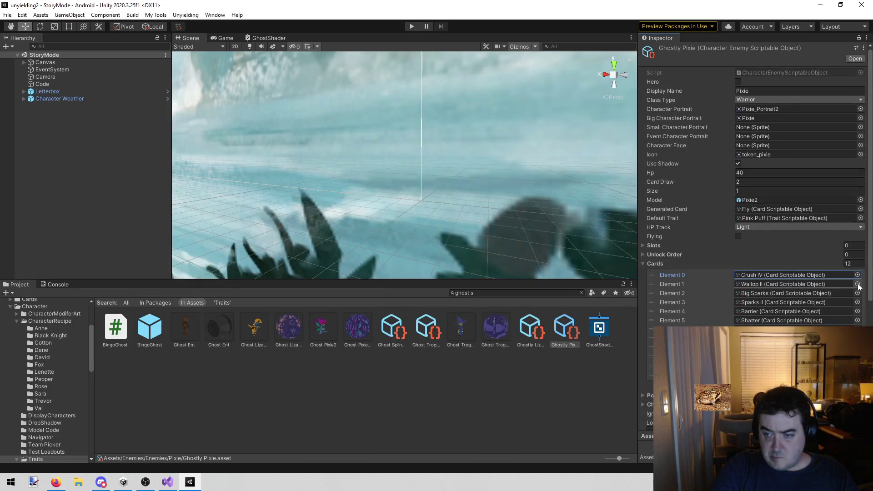
click(858, 284)
text(wall)
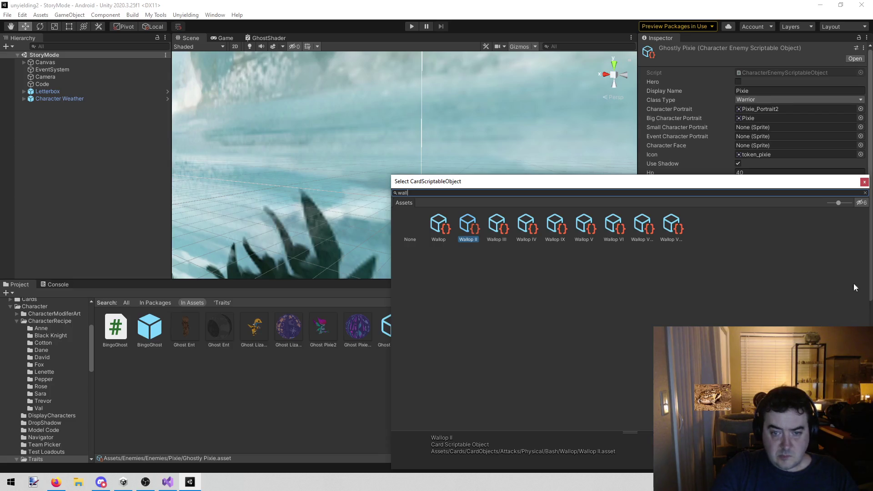
double_click(527, 225)
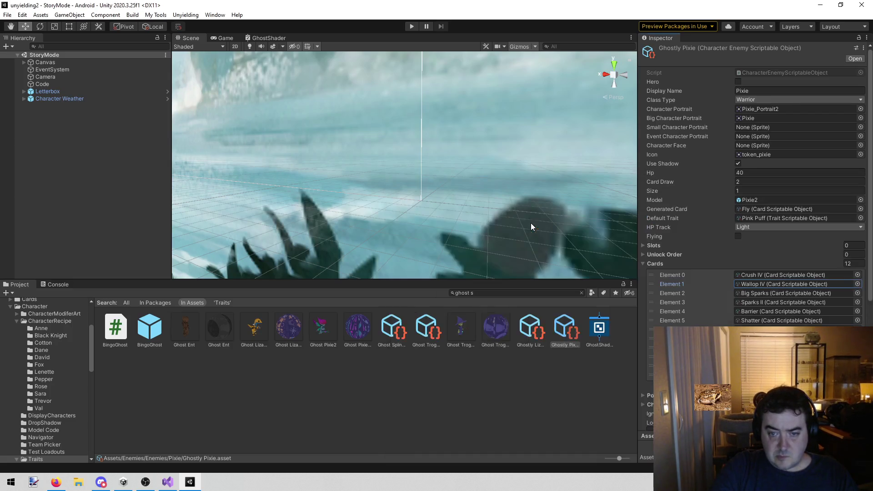
click(858, 293)
text(big sparks)
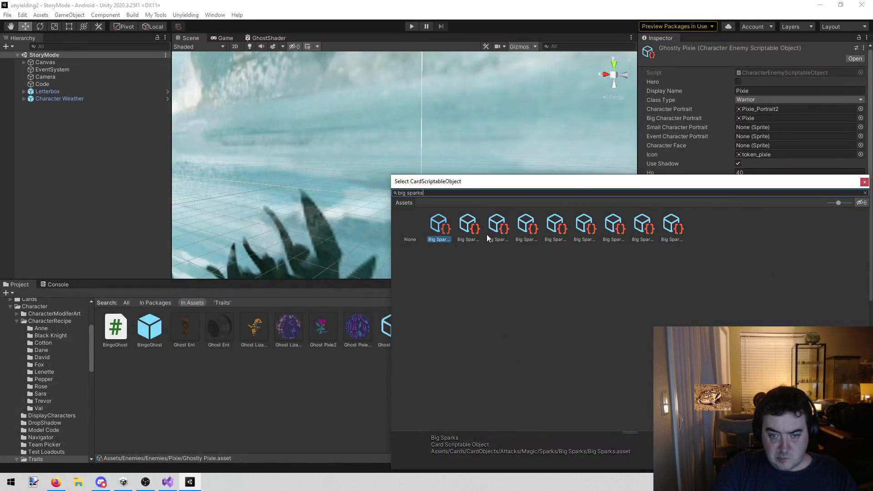
click(495, 231)
click(527, 231)
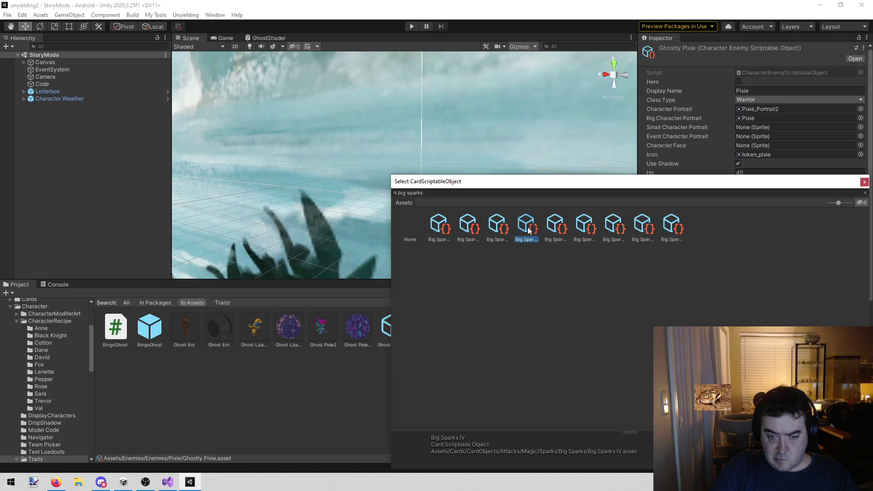
double_click(528, 231)
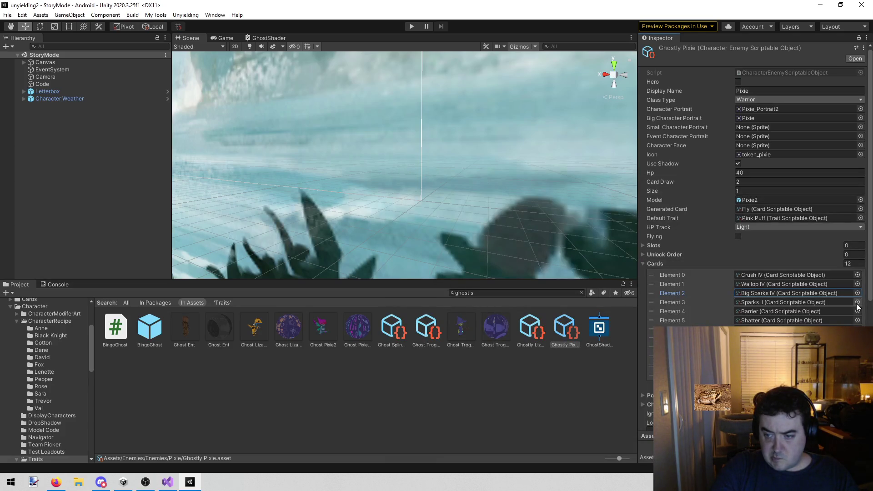
Put Sparks IV in Element 3 and in one more deck slot.
click(857, 302)
text(sparks)
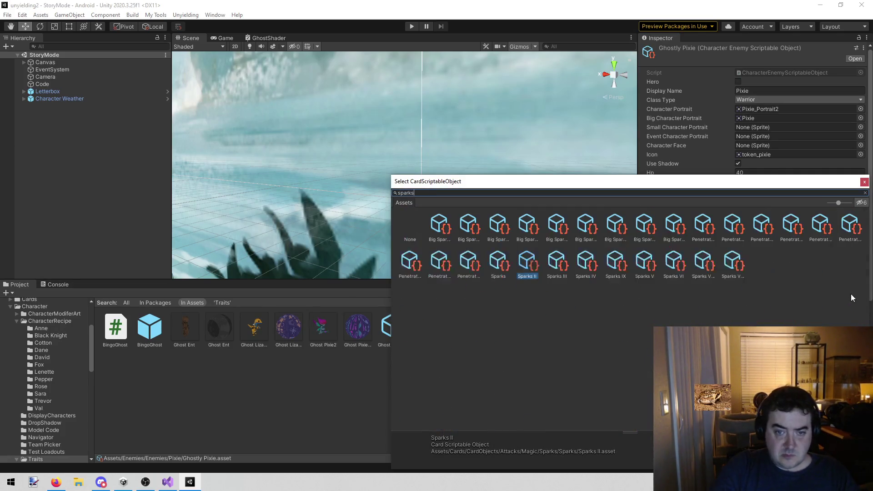
double_click(591, 263)
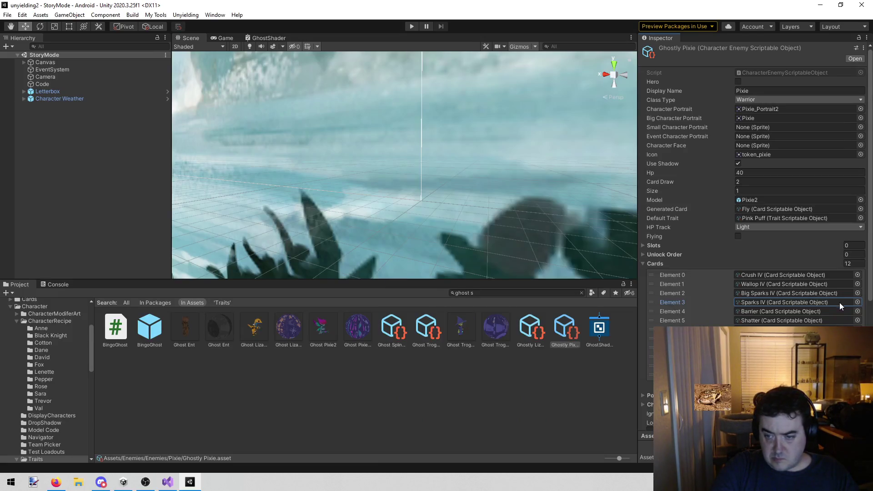
click(858, 321)
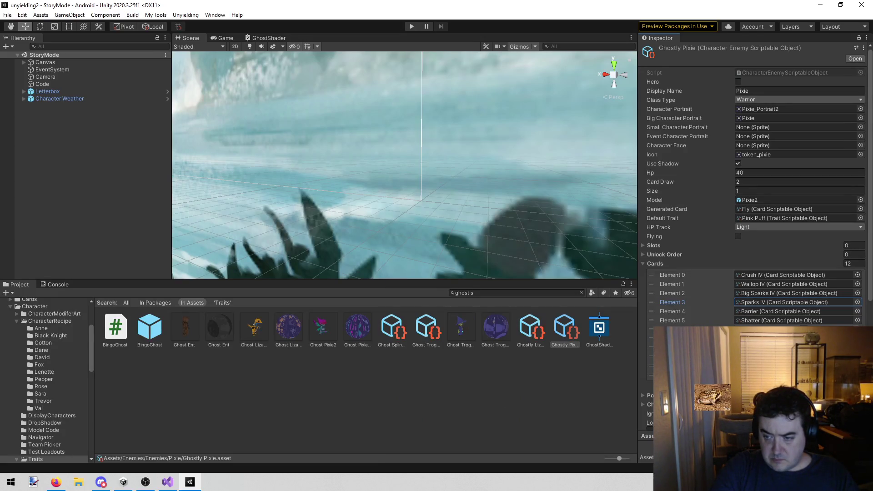
text(sparks)
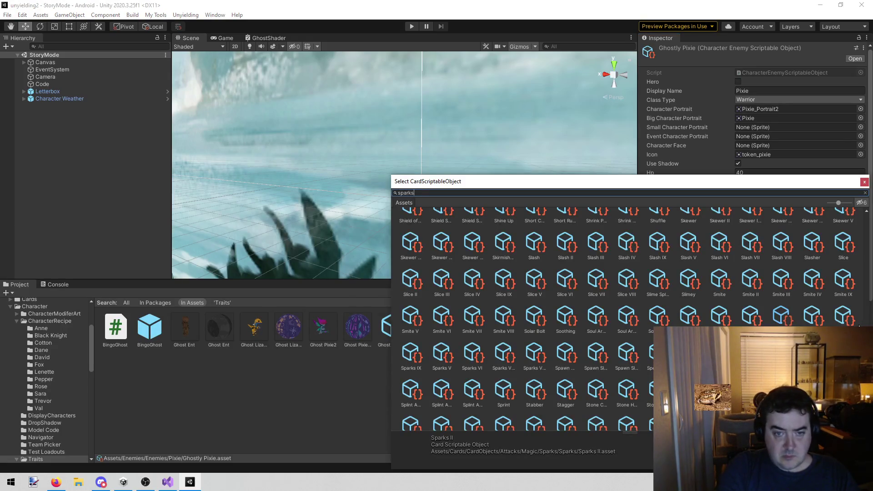
click(586, 269)
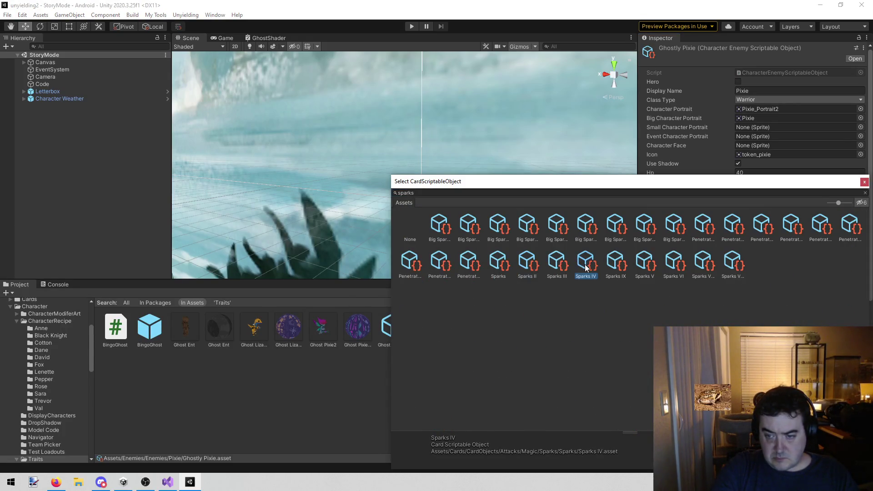
double_click(586, 269)
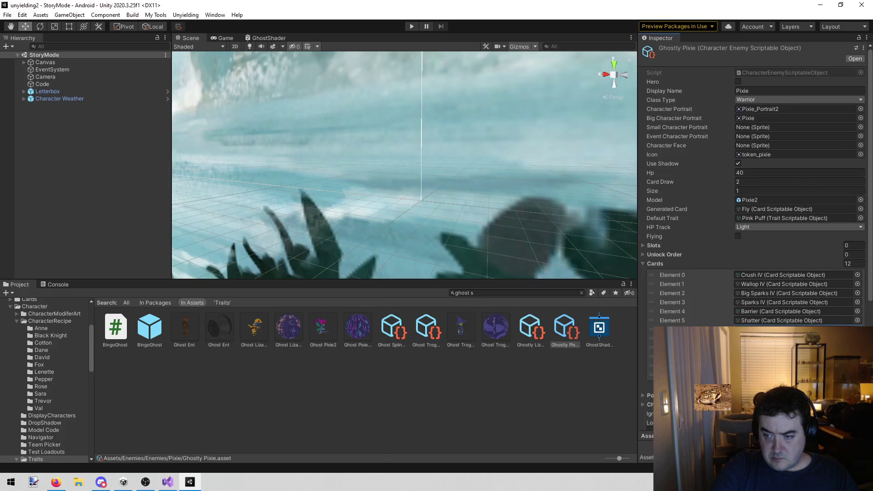
Add Bolt IV and Cloth Armor IV to the remaining deck slots.
click(857, 329)
text(bolt)
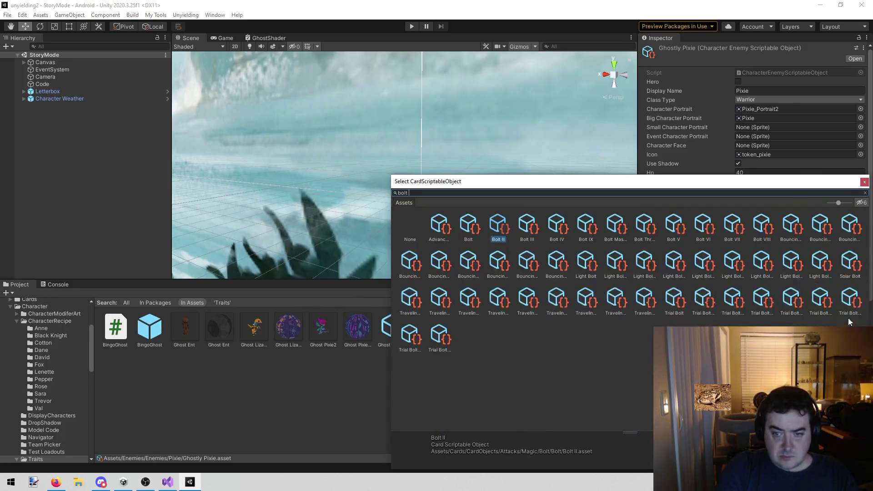
double_click(557, 231)
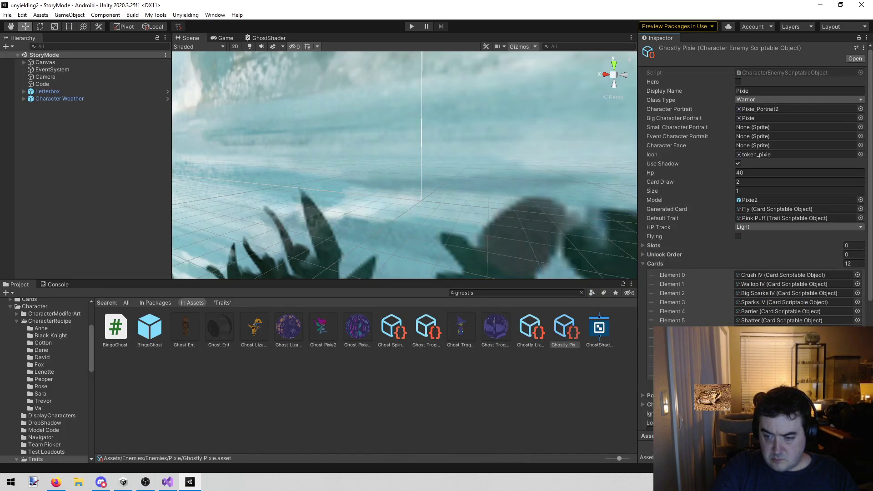
click(857, 339)
text(clot)
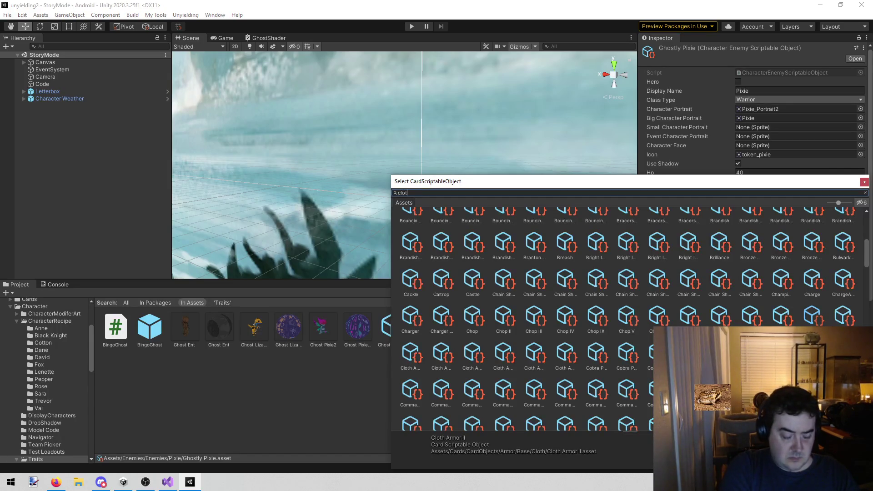
text(h am)
key(BackSpace)
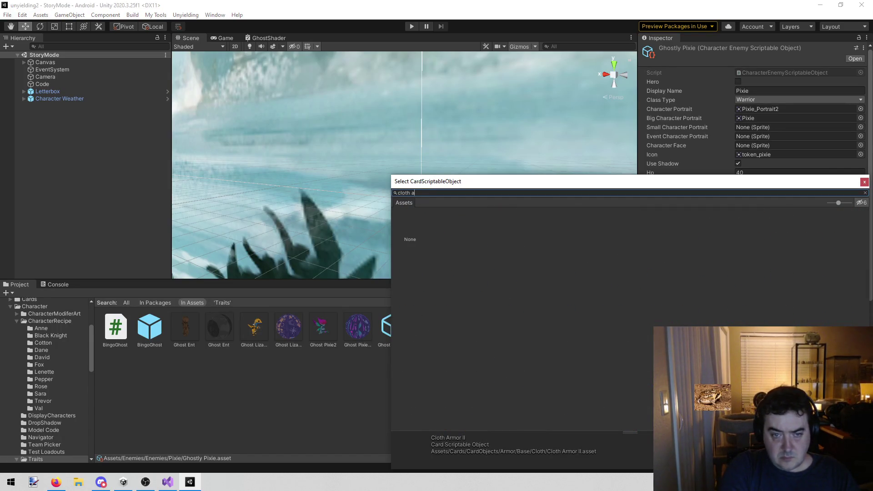
text(r)
double_click(526, 218)
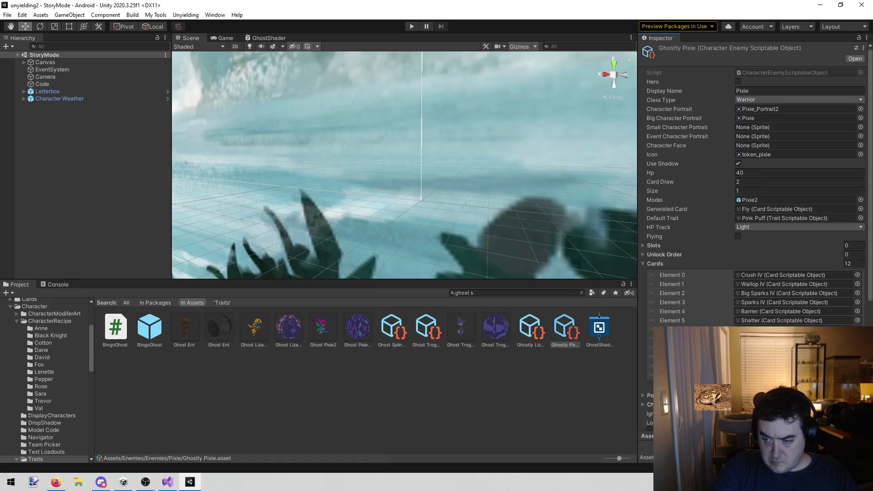
click(857, 329)
text(cloth arm)
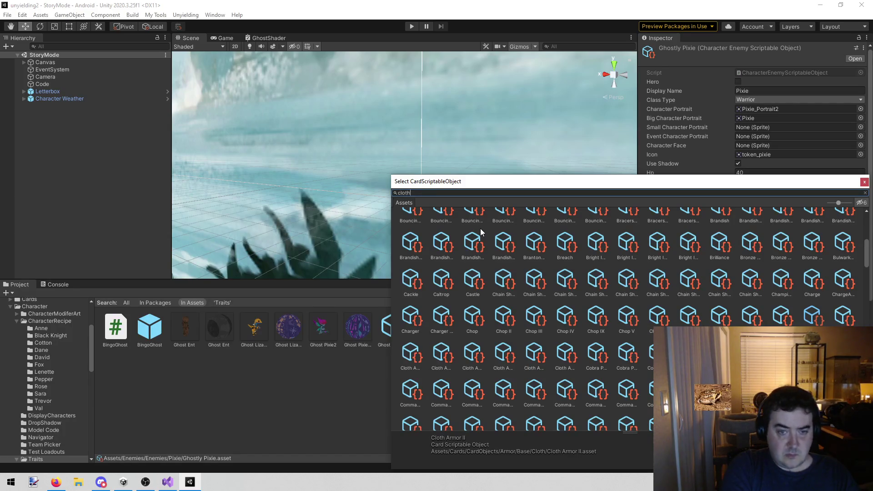
click(527, 217)
double_click(526, 217)
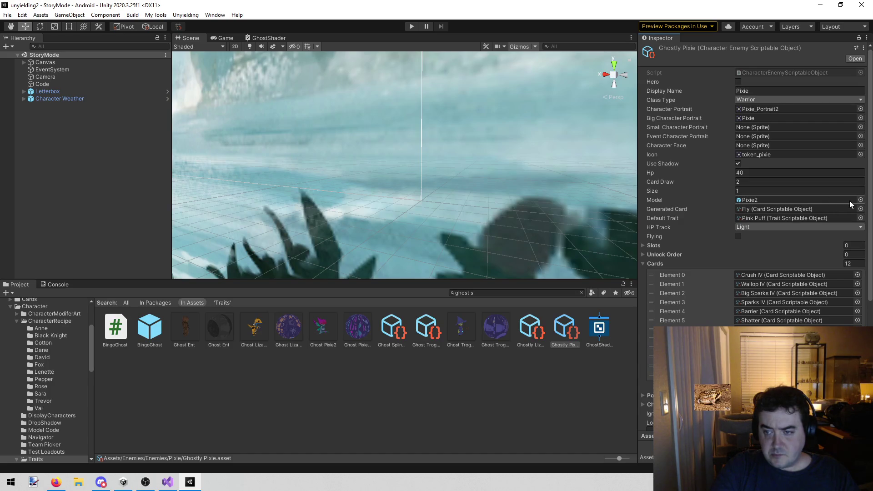
Swap the Ghostly Pixie's model to Ghost Pixie2 using a 'ghost pi' search.
click(861, 200)
text(ghost p)
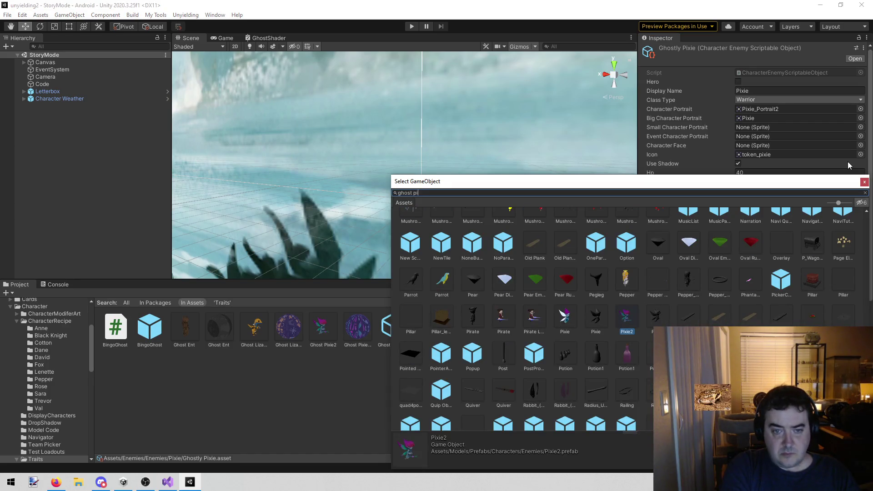
text(i)
double_click(447, 222)
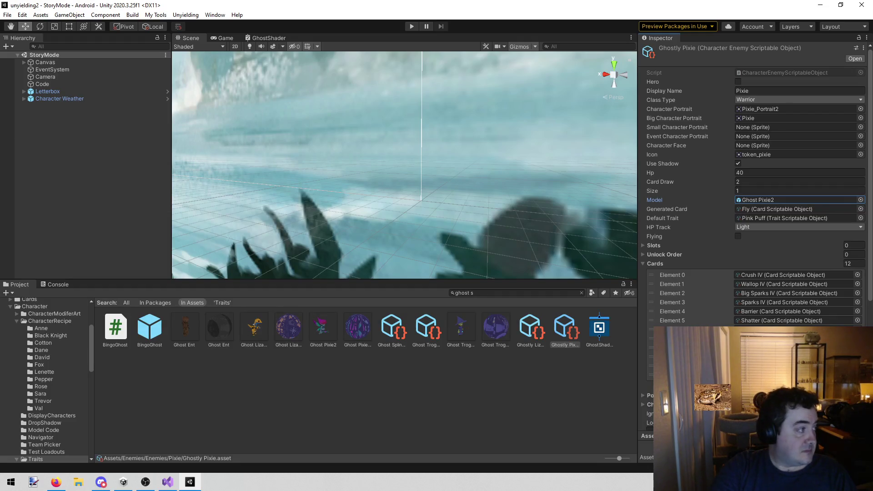
key(alt+Tab)
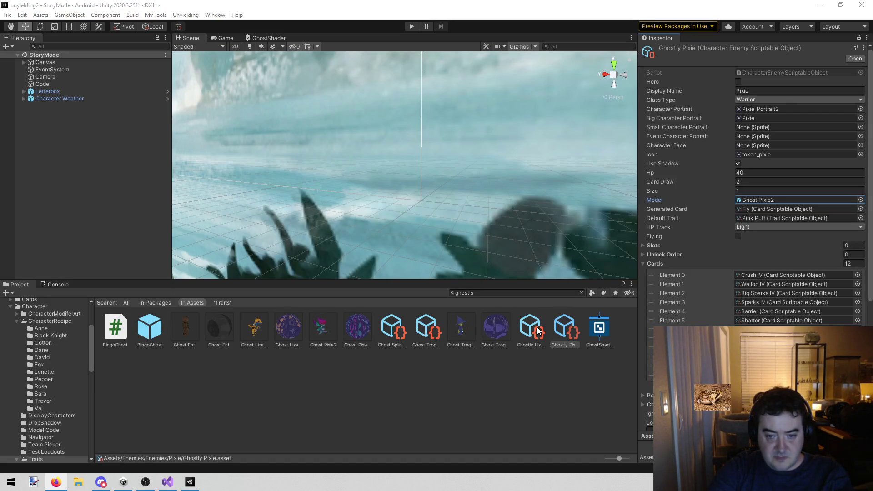
Open the Ghost Trog Wizard asset and delete the '*Pixie = 40' line from todo.txt.
click(426, 326)
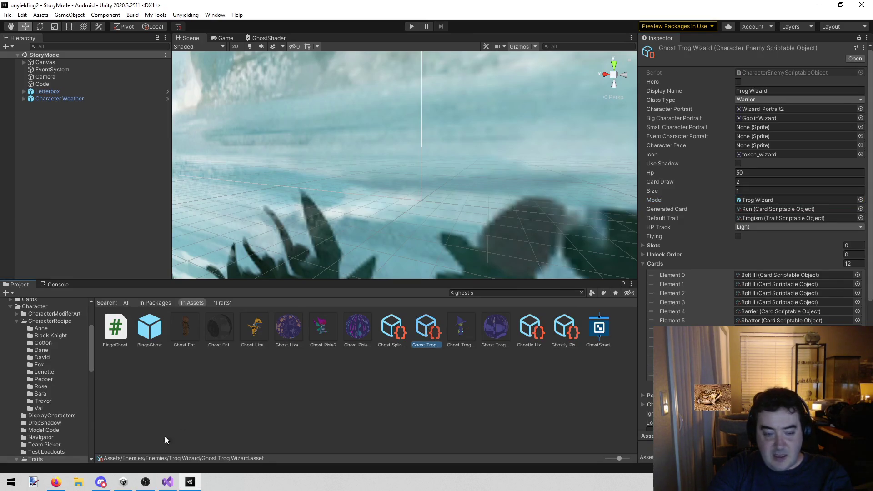
click(168, 482)
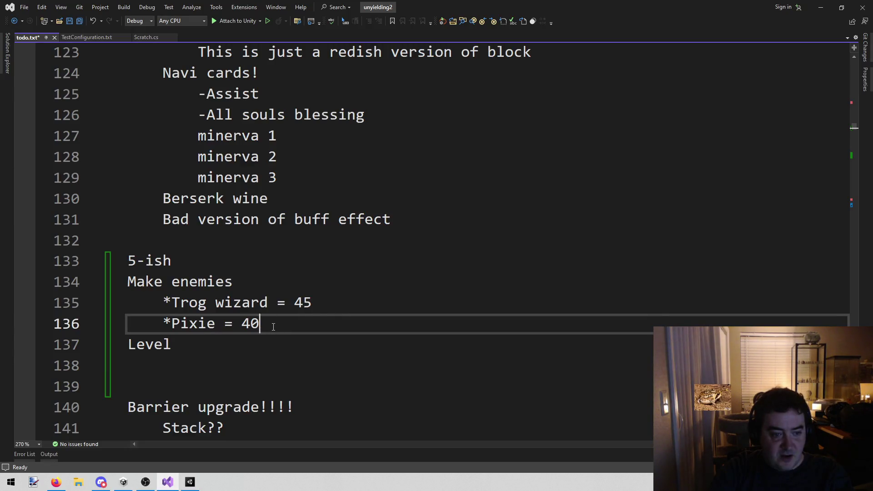
drag(328, 312, 204, 323)
drag(306, 324, 43, 317)
key(BackSpace)
key(BackSpace)
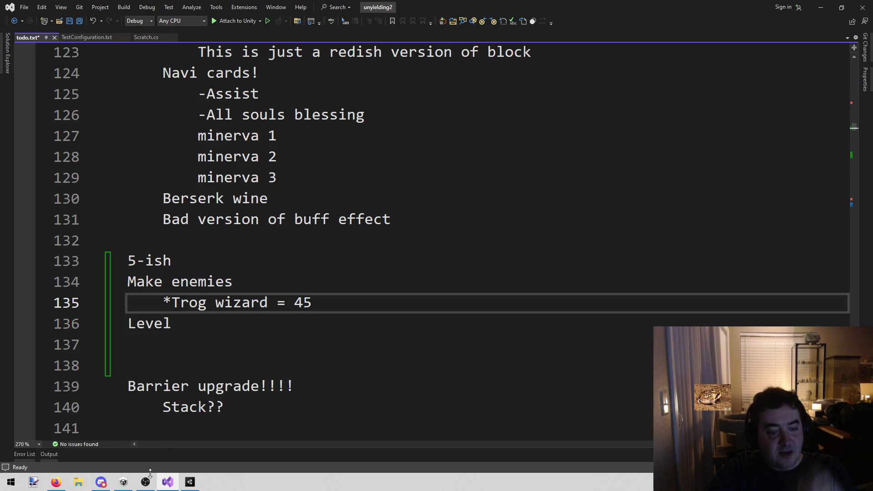
click(190, 482)
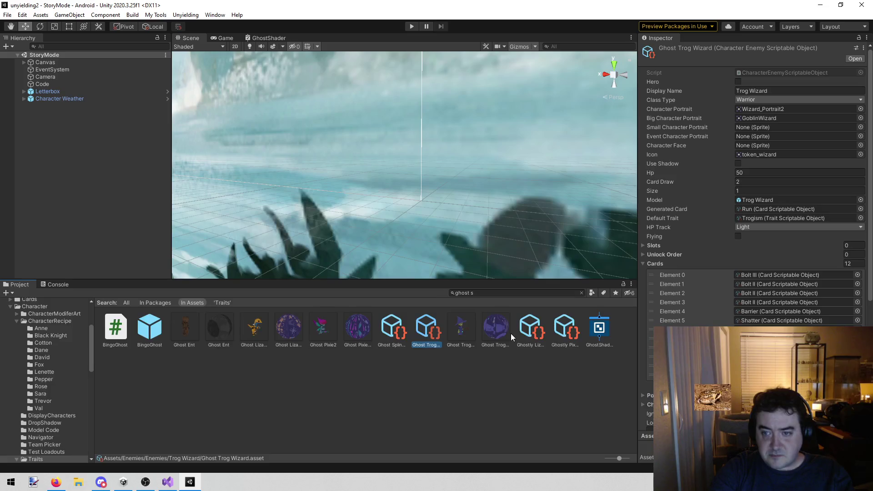
Assign the Ghost Trog Wizard model, found by searching 'trog wi', to the enemy.
click(860, 199)
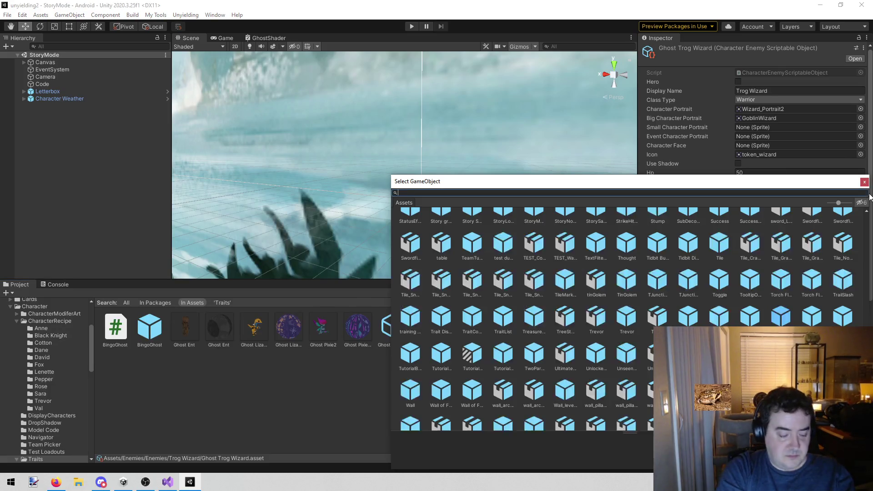
text(trog wi)
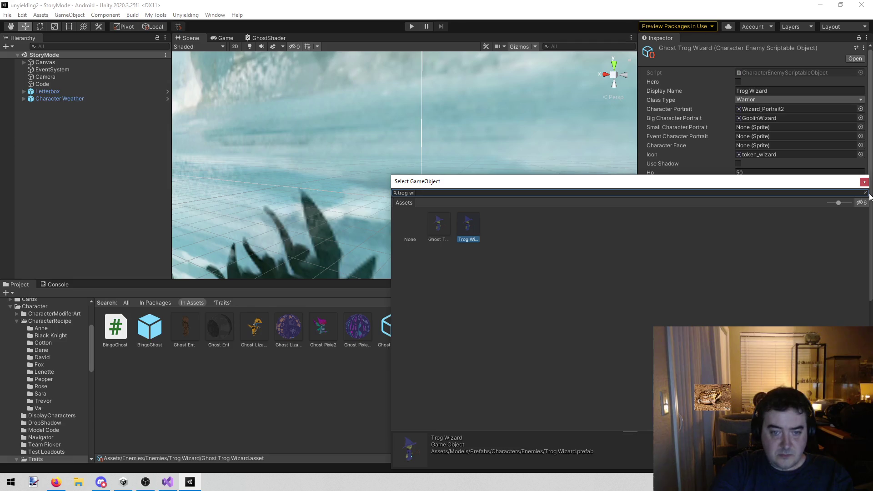
double_click(444, 222)
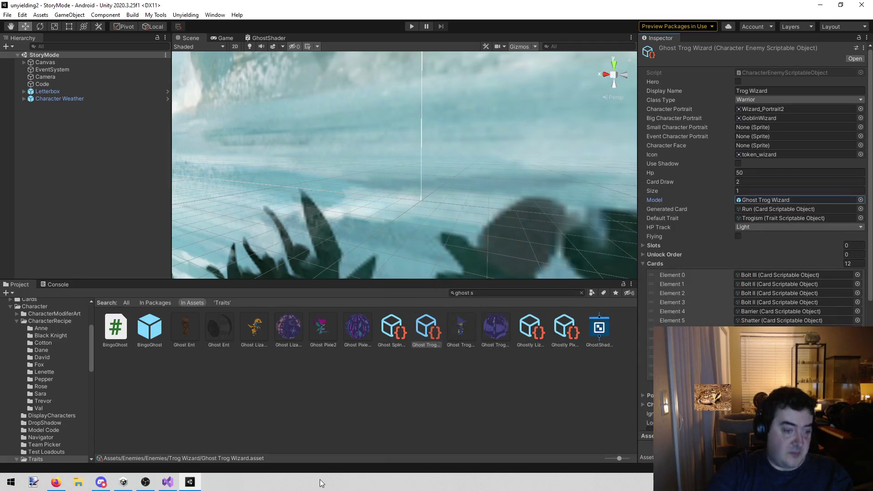
key(alt+Tab)
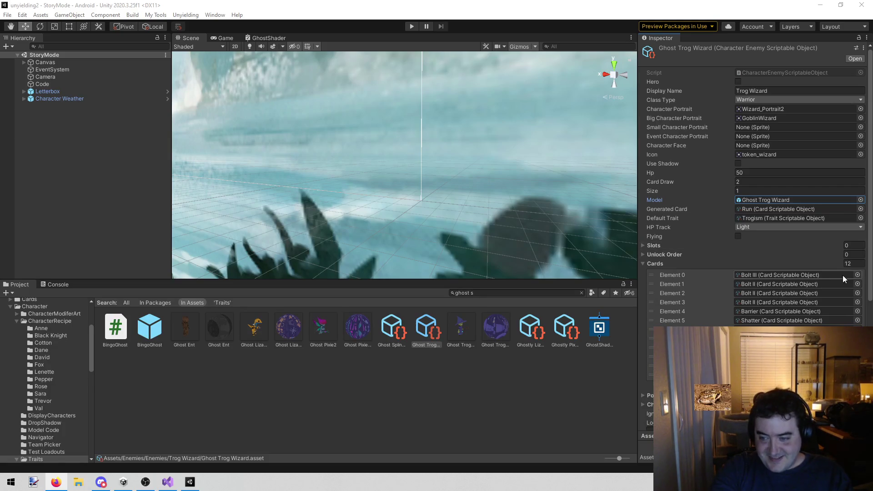
click(858, 275)
Put Bolt IV in the Ghost Trog Wizard's card Elements 0 through 3.
text(bolt Iv)
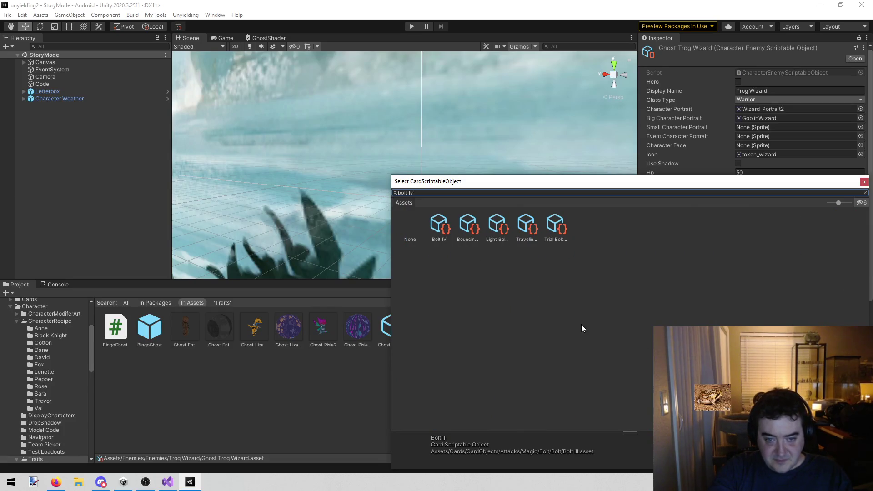
double_click(441, 223)
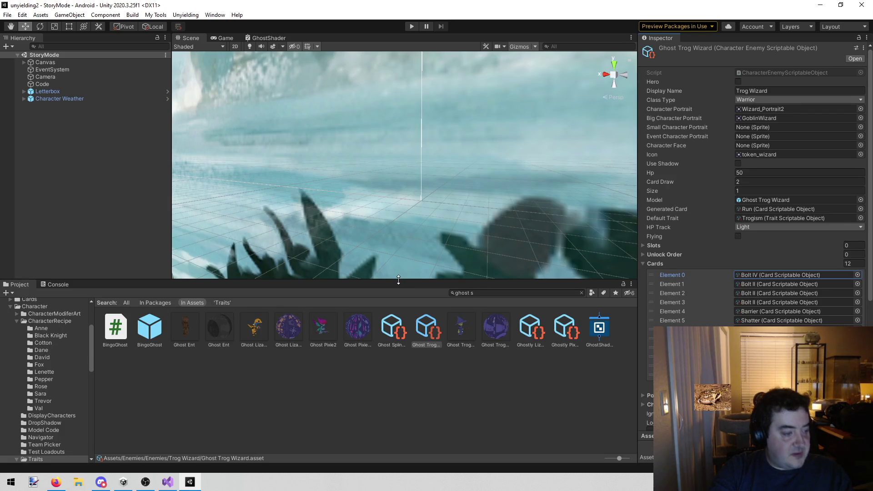
click(858, 284)
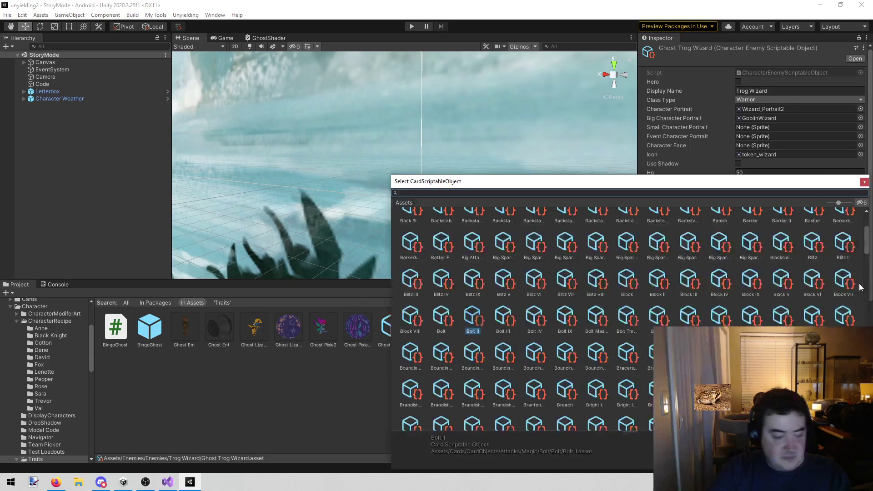
text(bolt iv)
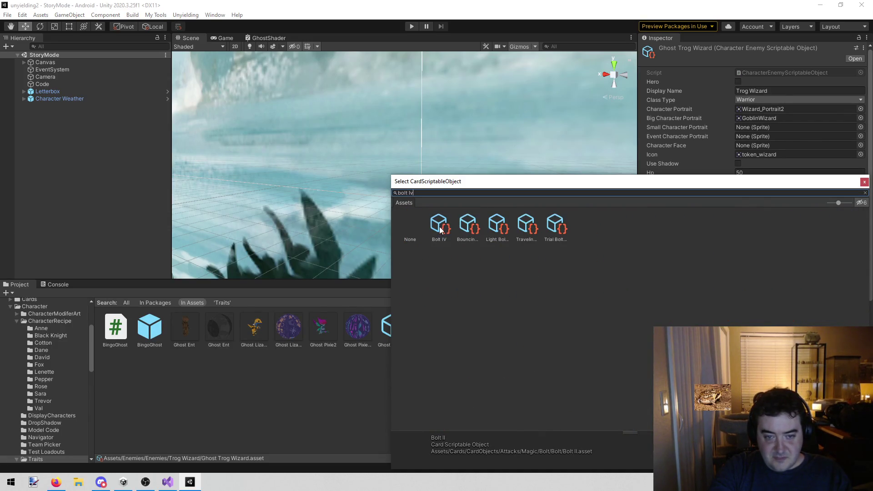
double_click(440, 227)
click(858, 294)
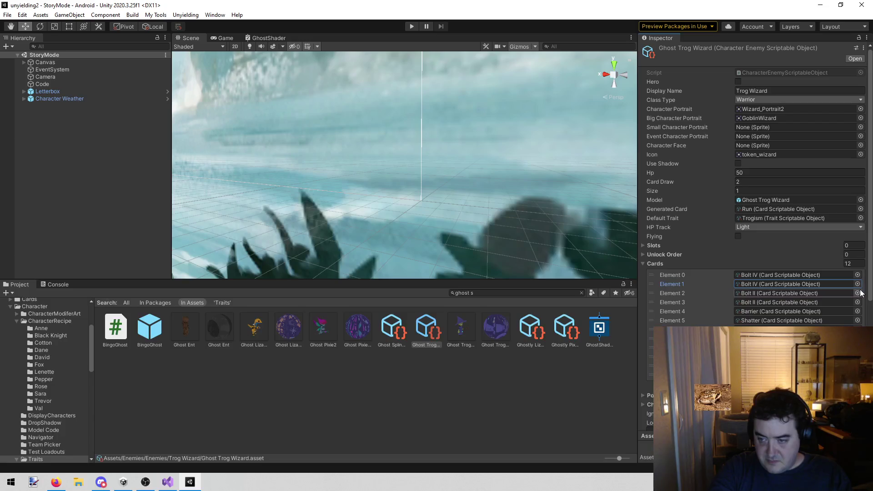
text(bolt IV)
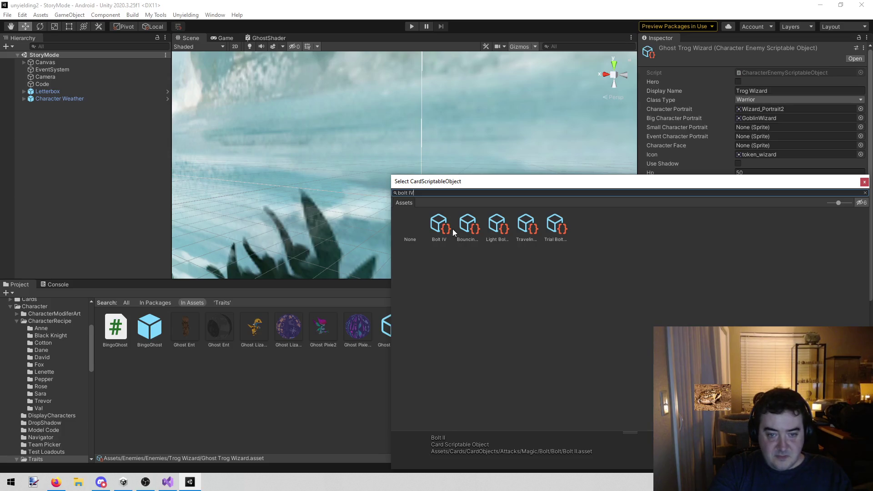
double_click(445, 227)
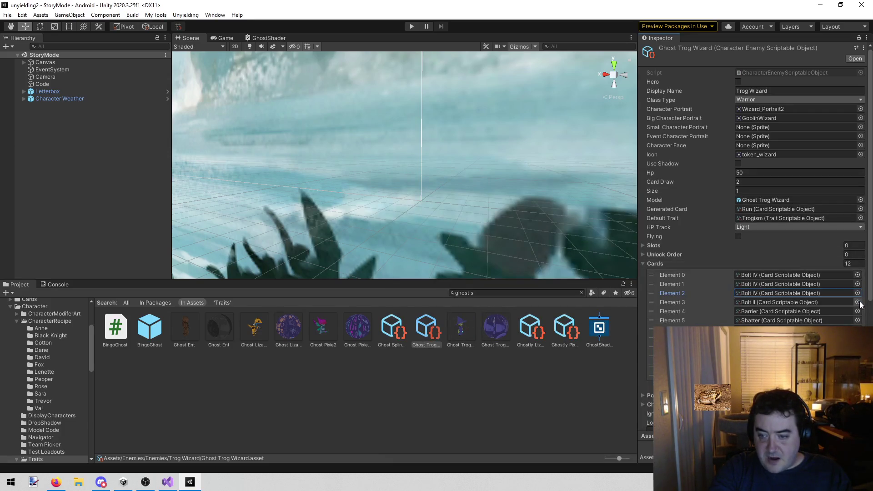
click(857, 302)
text(bolt IV)
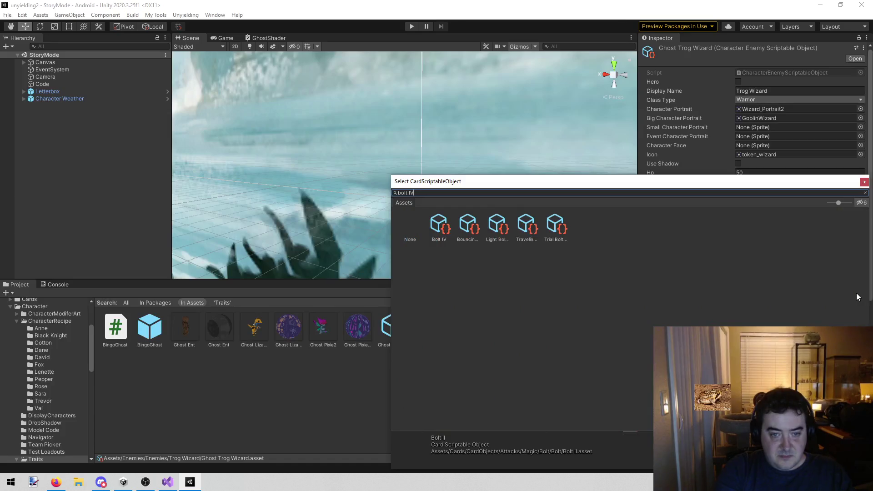
double_click(448, 226)
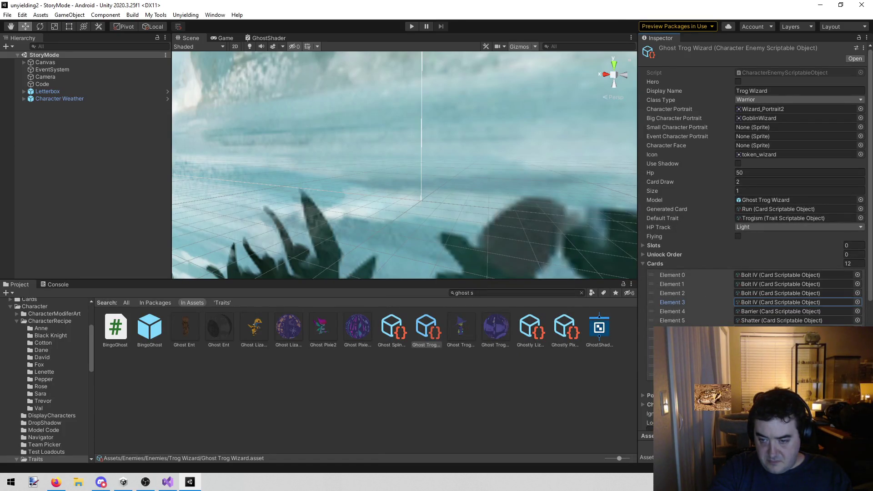
Assign Sparks IV to another card slot via a 'sparks IV' search.
click(858, 329)
text(spar)
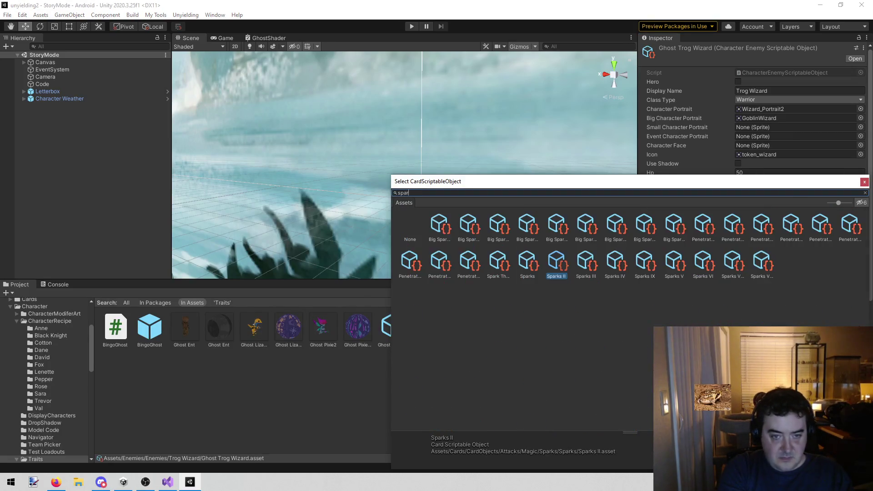
text(ks IV)
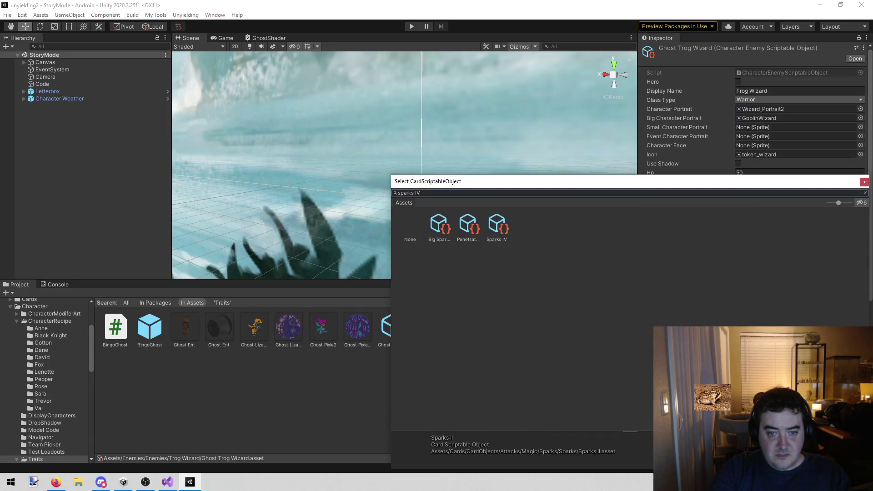
double_click(502, 226)
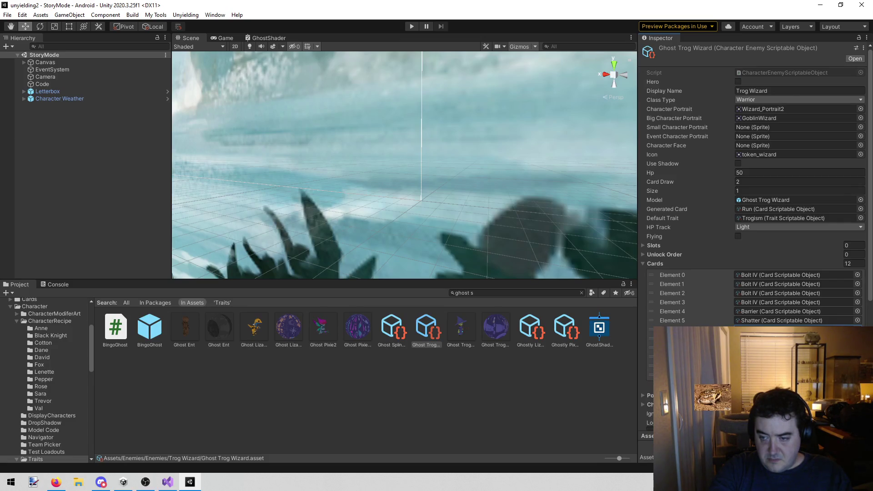
Add Bouncing Bolt IV and a Cloth Armor IV card to the deck, then deselect the asset.
click(858, 329)
text(bo)
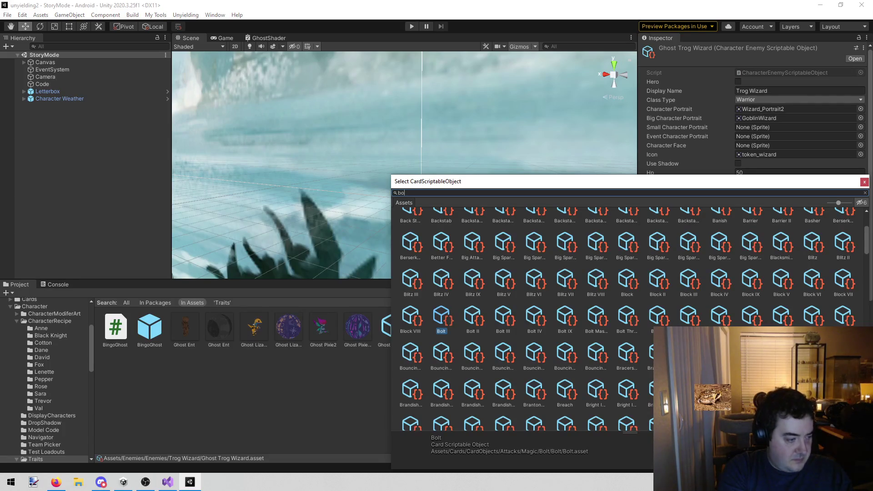
text(uncing bol)
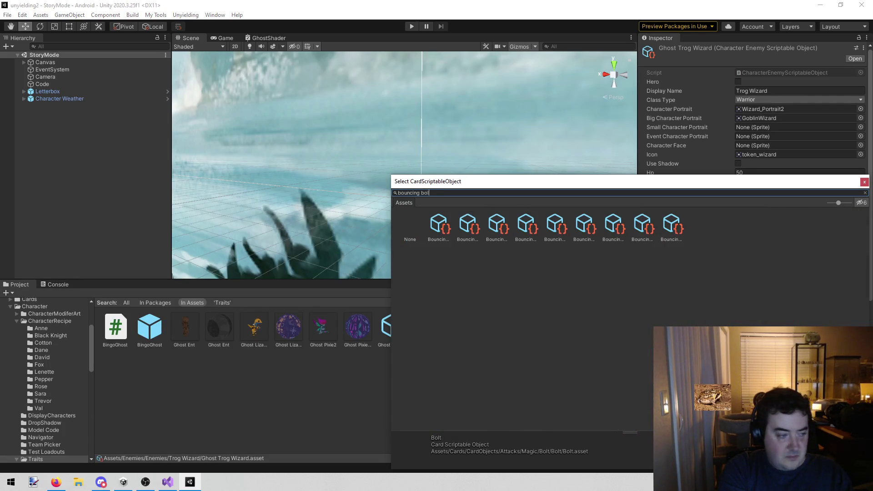
text(t IV)
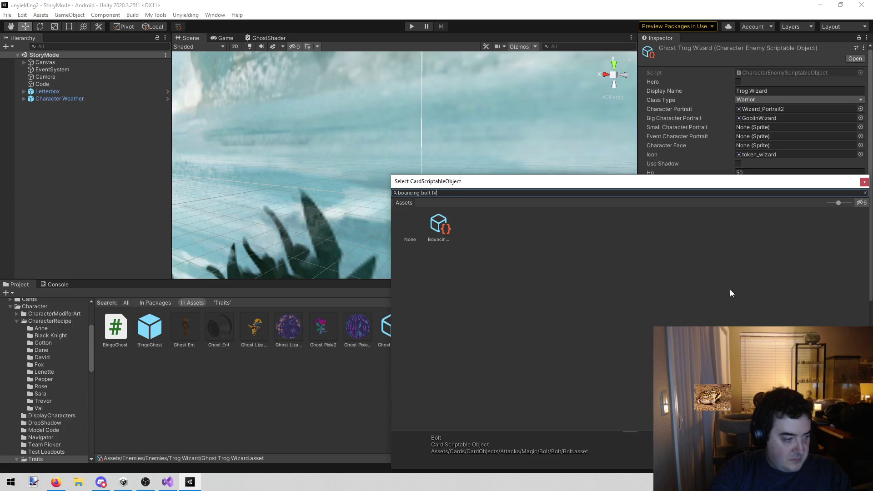
double_click(438, 229)
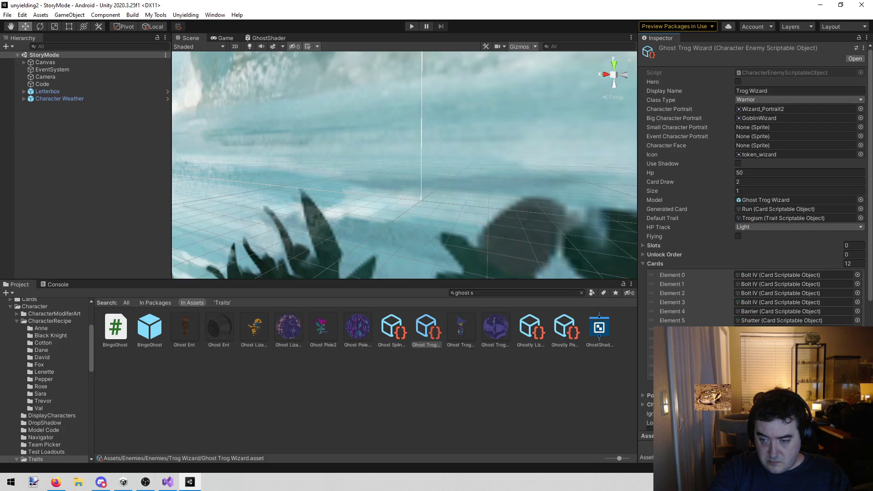
click(858, 329)
text(cloth IV)
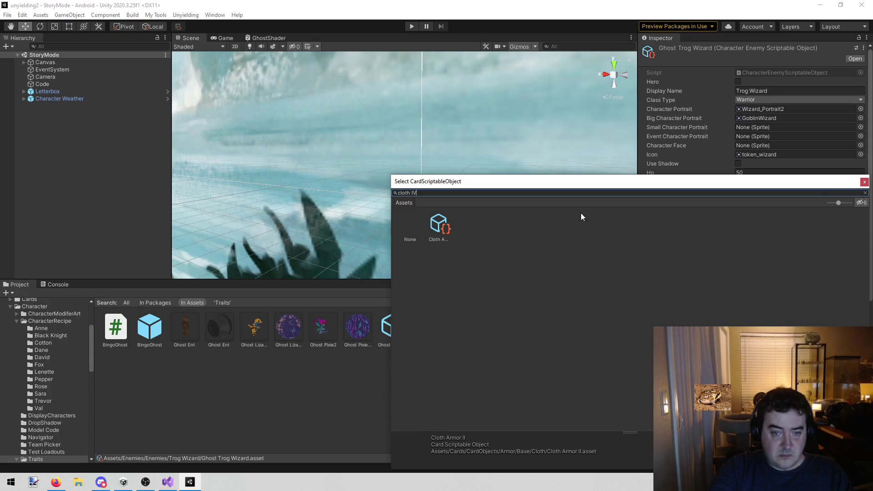
double_click(449, 226)
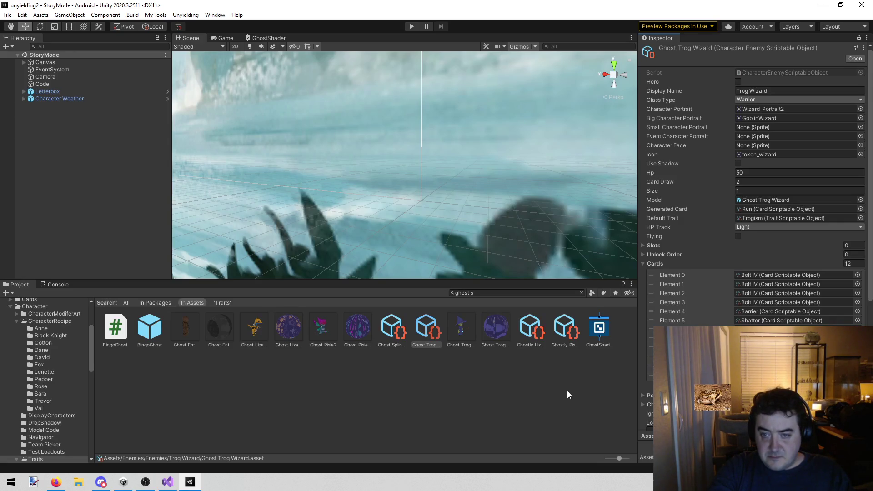
click(568, 394)
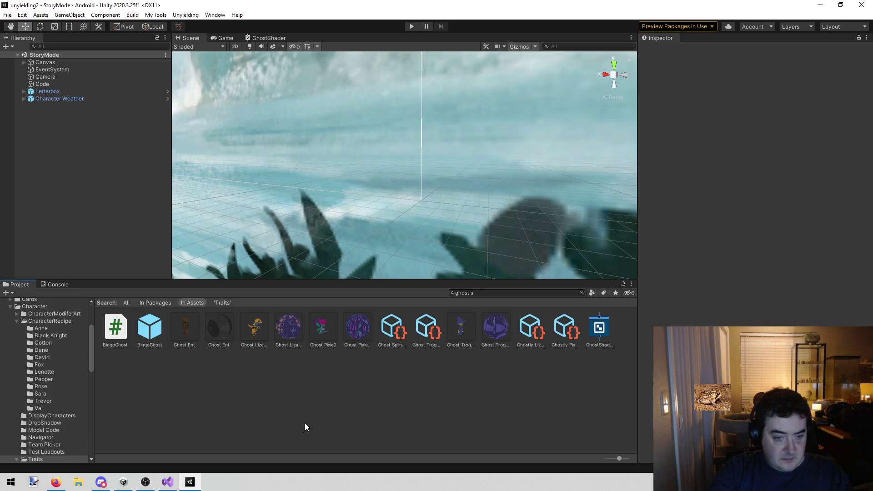
Delete the finished Trog wizard lines from todo.txt and save the file.
mouse_move(167, 481)
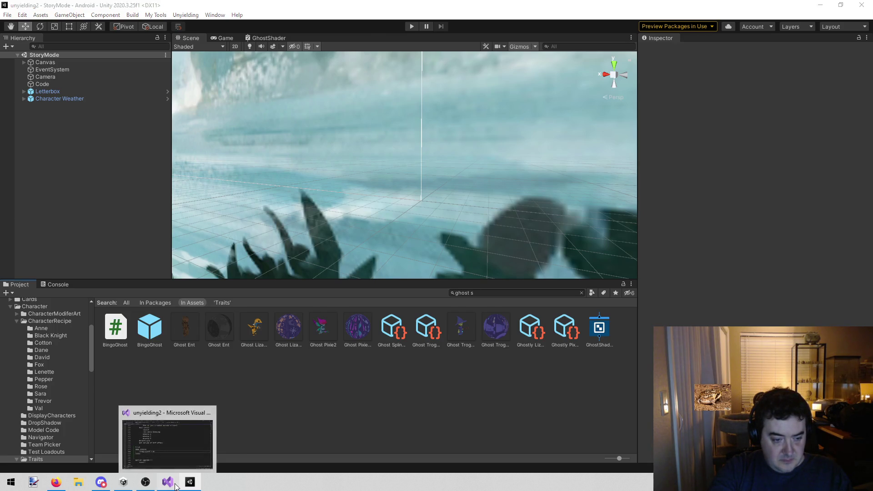
click(167, 441)
mouse_move(384, 303)
mouse_down()
mouse_move(210, 303)
mouse_move(129, 282)
mouse_move(26, 283)
mouse_up()
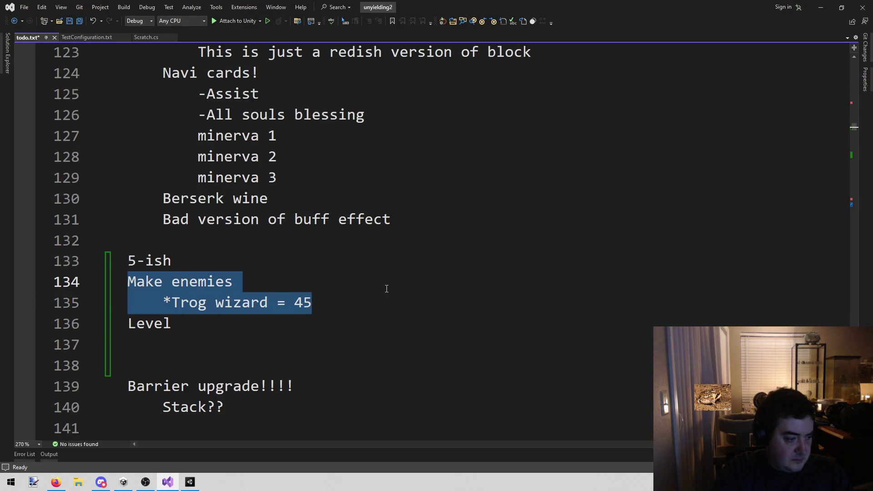
key(BackSpace)
key(BackSpace)
key(ctrl+s)
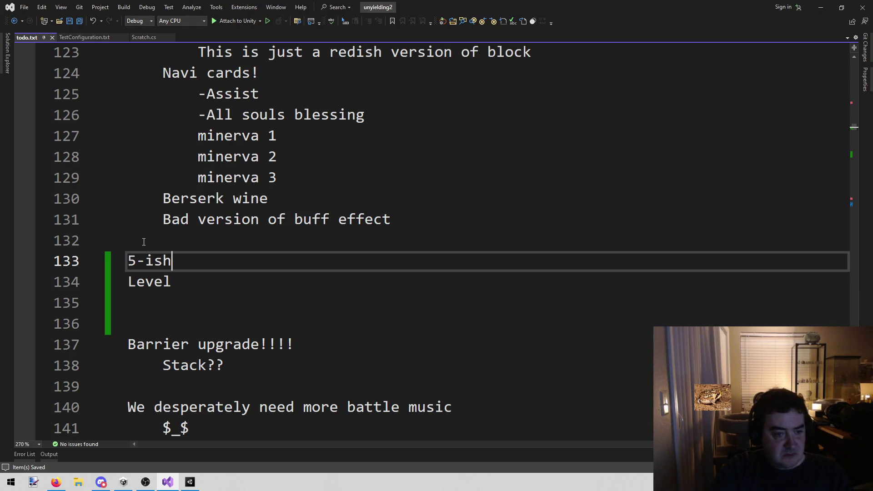
scroll(195, 260, up, 2)
scroll(195, 387, down, 2)
click(201, 303)
drag(195, 281, 118, 280)
click(183, 278)
double_click(183, 279)
click(183, 278)
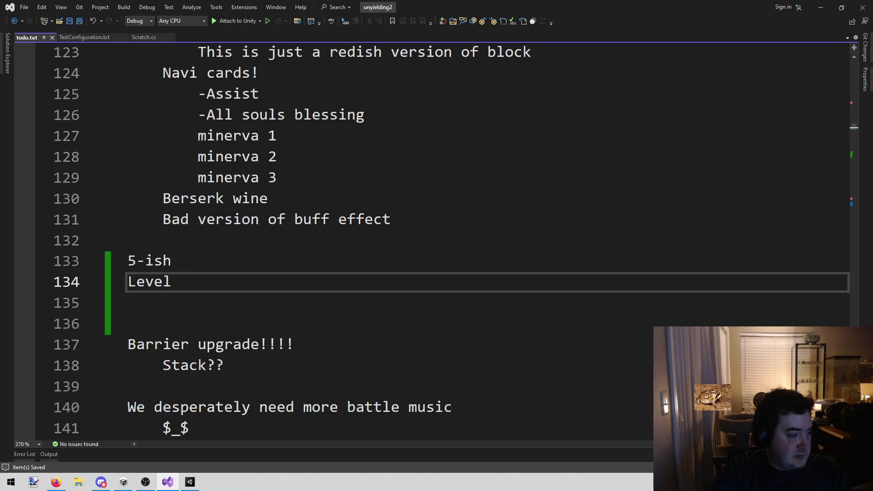
key(alt+Tab)
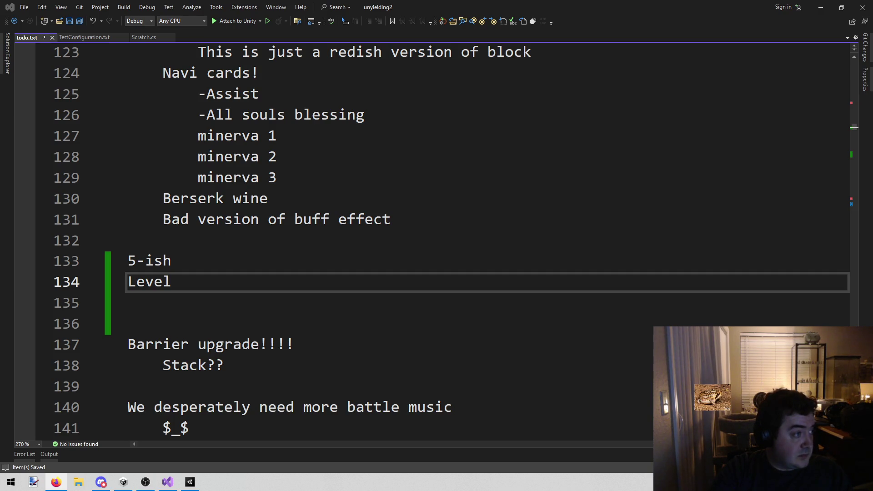
Indent empty line 132 in todo.txt, then return to Unity and enter Play mode.
click(444, 244)
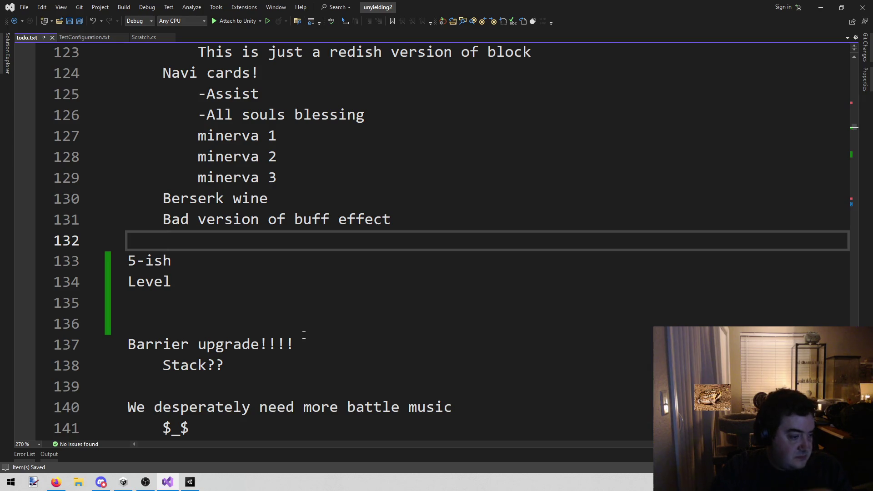
key(Tab)
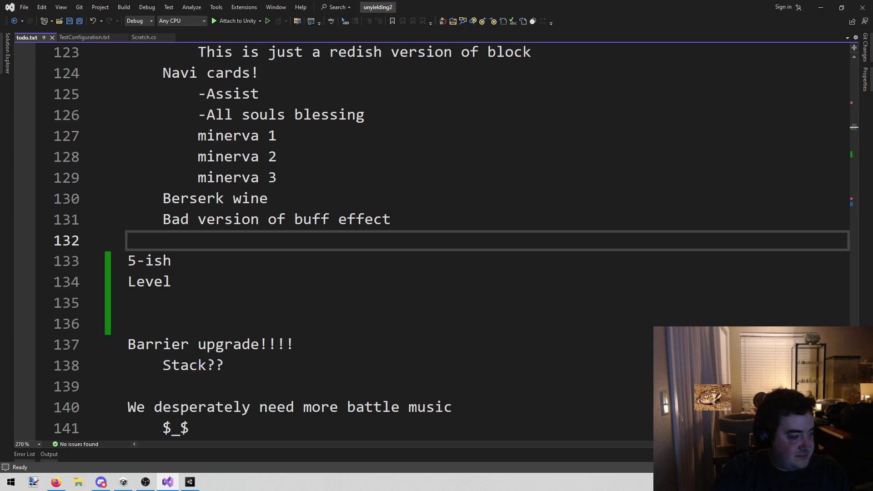
key(alt+Tab)
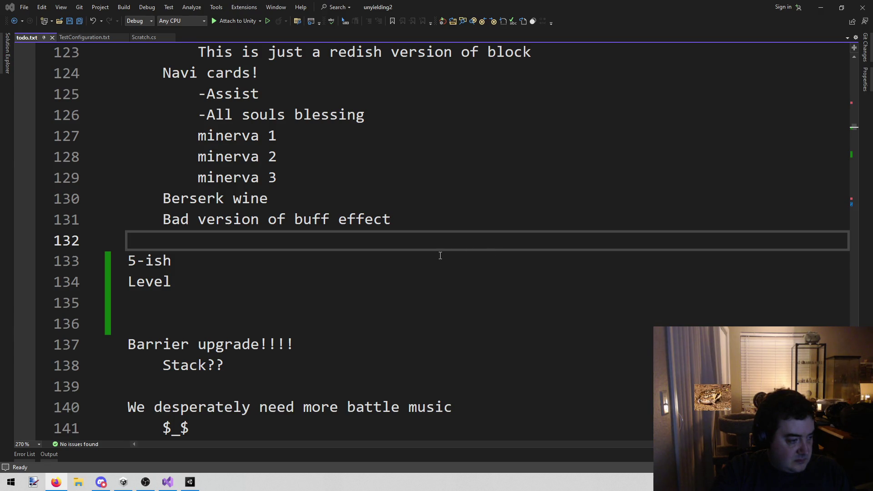
click(348, 195)
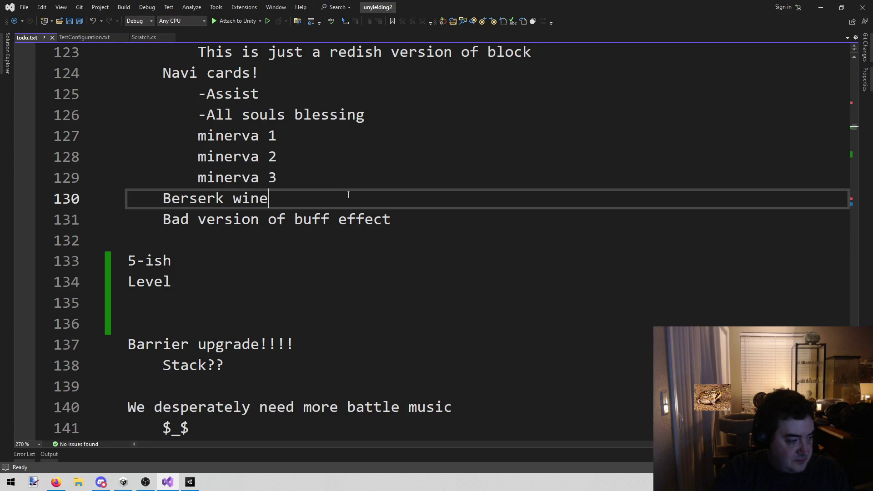
click(189, 482)
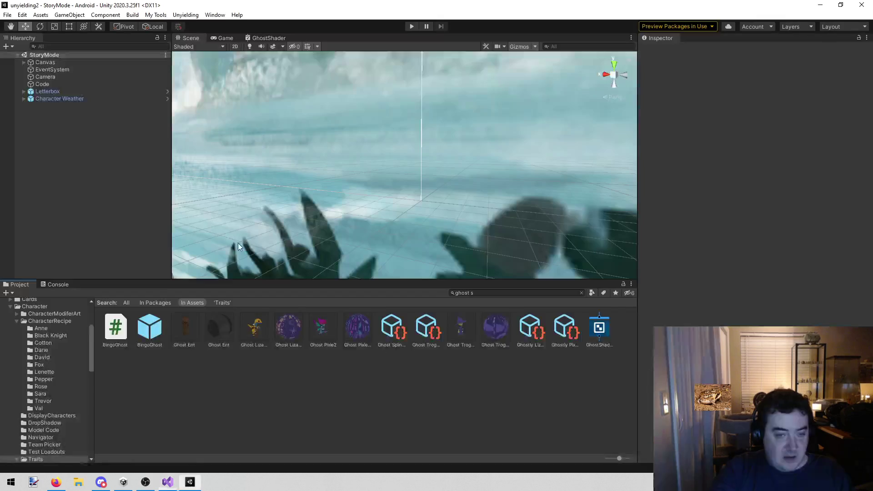
click(411, 26)
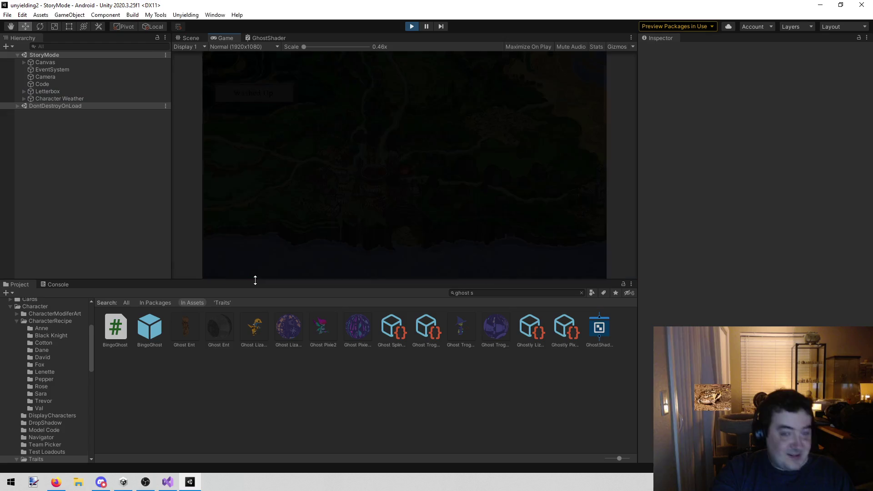
Select the Code object, run the story mode ahead, and load the Book 2 map.
click(84, 84)
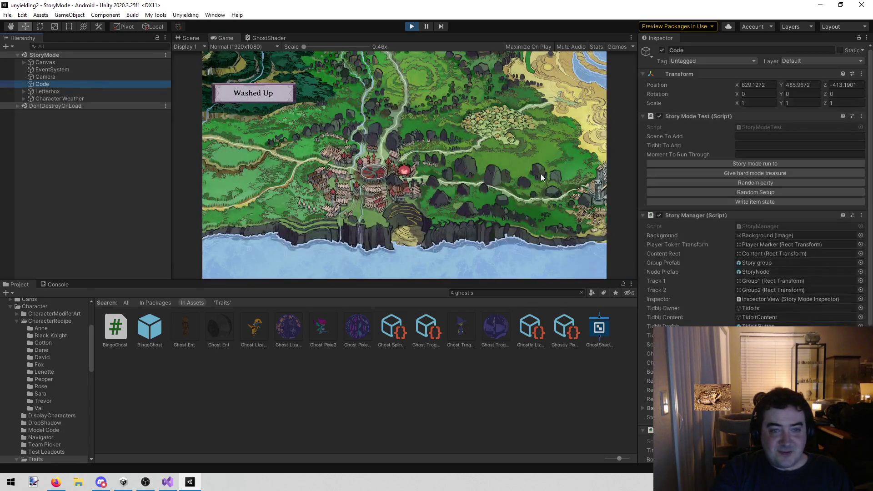
click(689, 165)
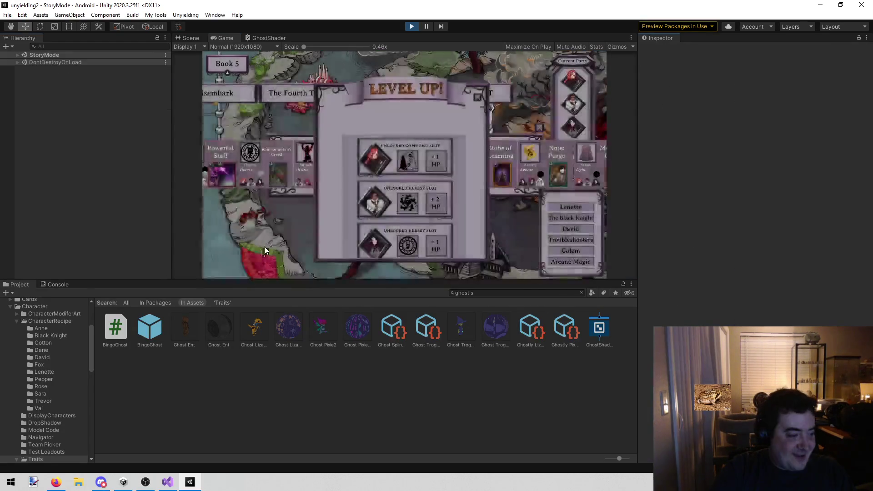
click(227, 63)
click(239, 94)
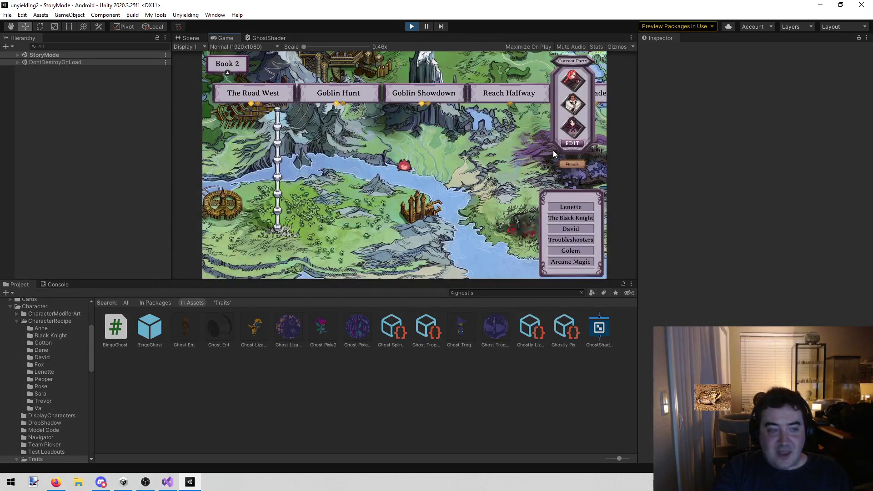
Open the party's team editor and show Sara's equipment loadout.
click(573, 143)
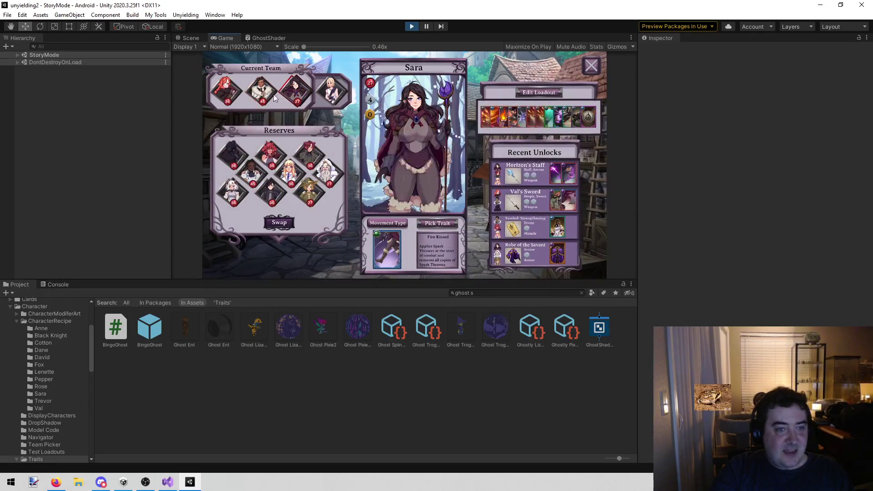
click(319, 96)
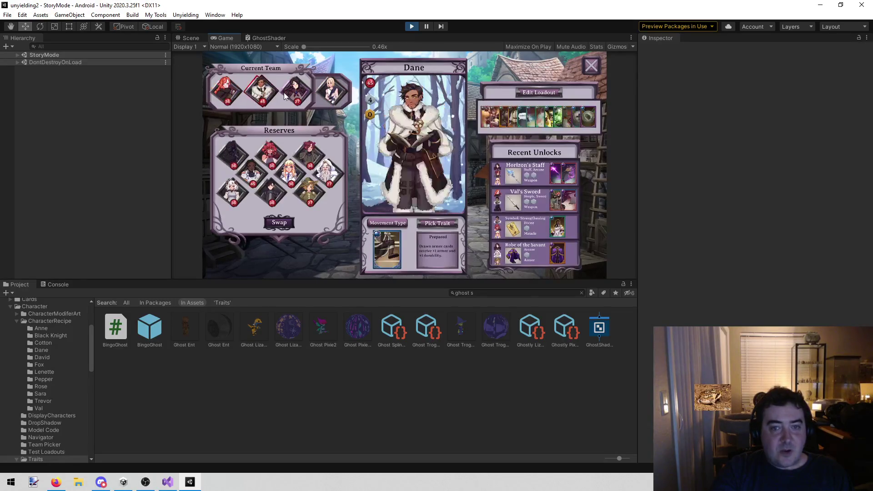
click(295, 91)
click(539, 92)
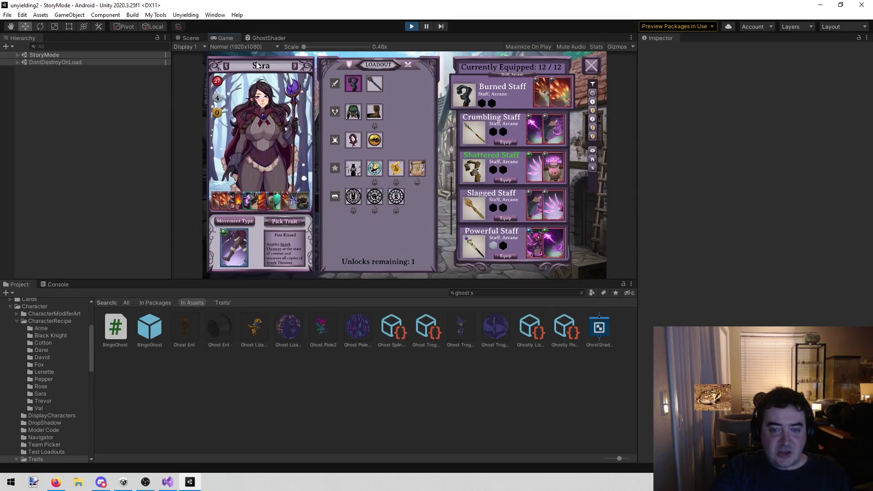
right_click(226, 39)
Maximize the Game view and browse Sara's staff, armour, boots, ability and Shooter Mage slots.
click(253, 66)
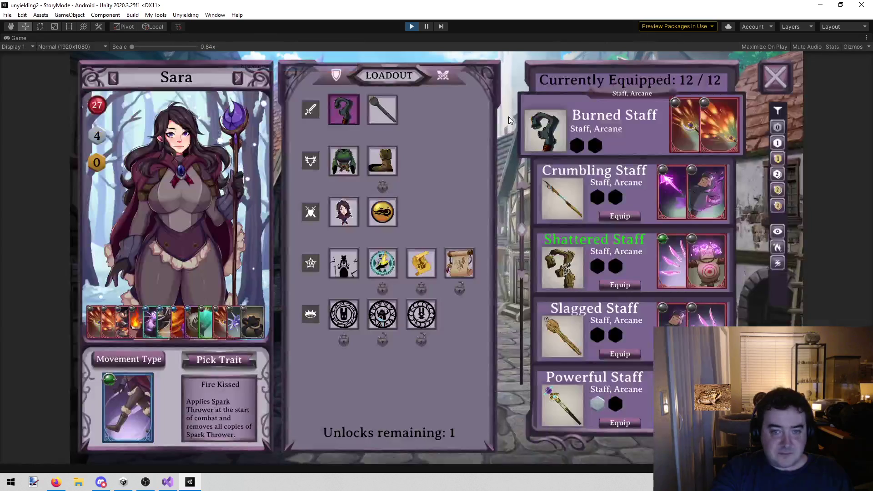
click(396, 109)
click(343, 160)
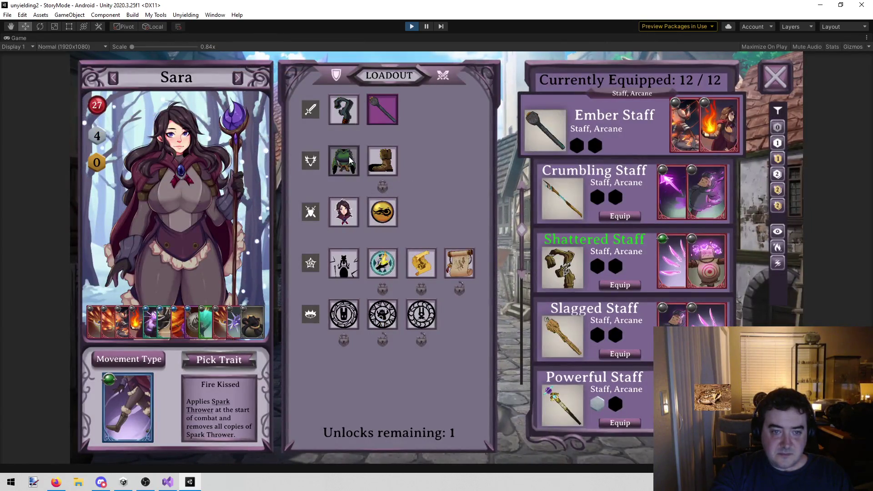
click(382, 160)
click(344, 212)
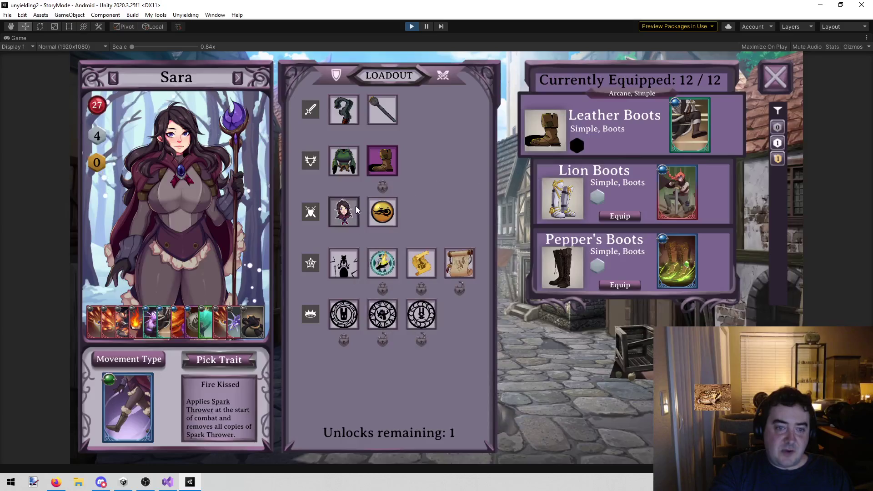
click(382, 211)
click(345, 261)
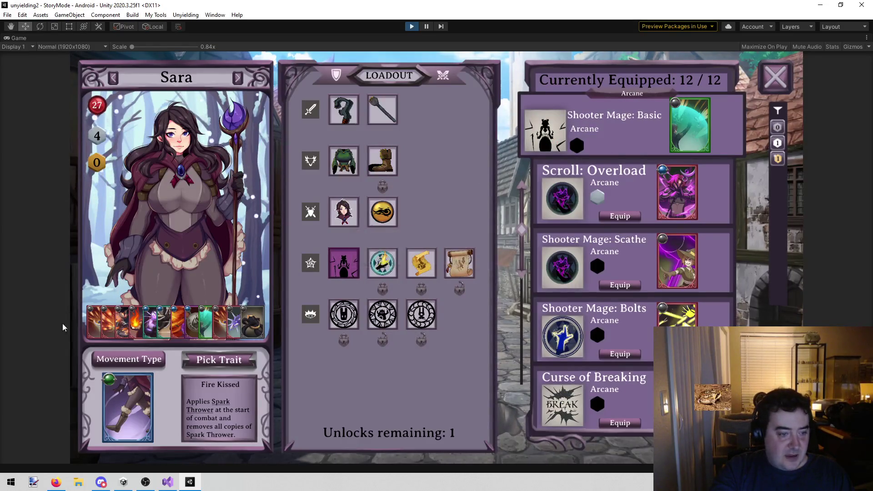
Browse Val's weapon and armour slots and Dane's loadout including Heresy creed, then close the loadout.
click(238, 78)
click(387, 116)
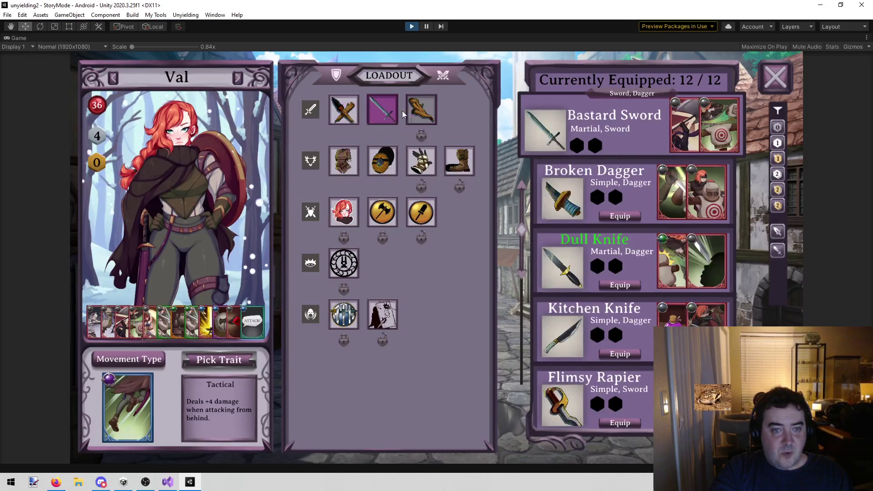
click(344, 162)
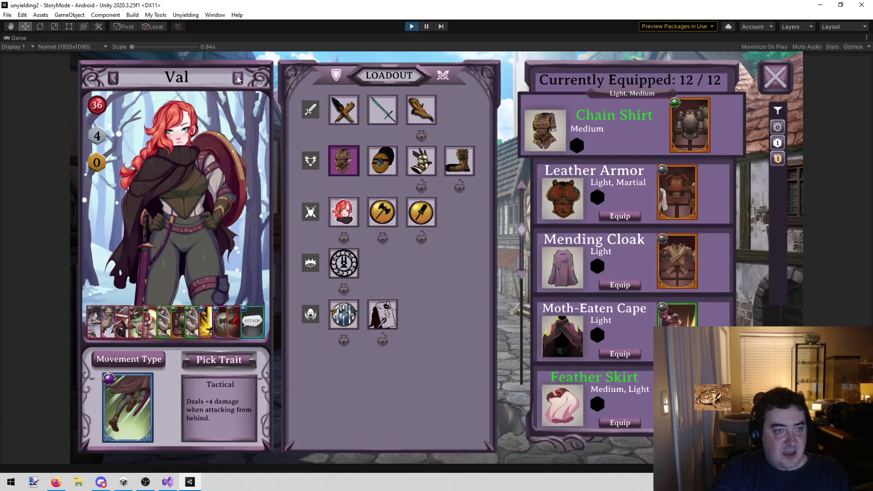
click(238, 78)
click(395, 264)
click(421, 263)
click(459, 263)
click(376, 301)
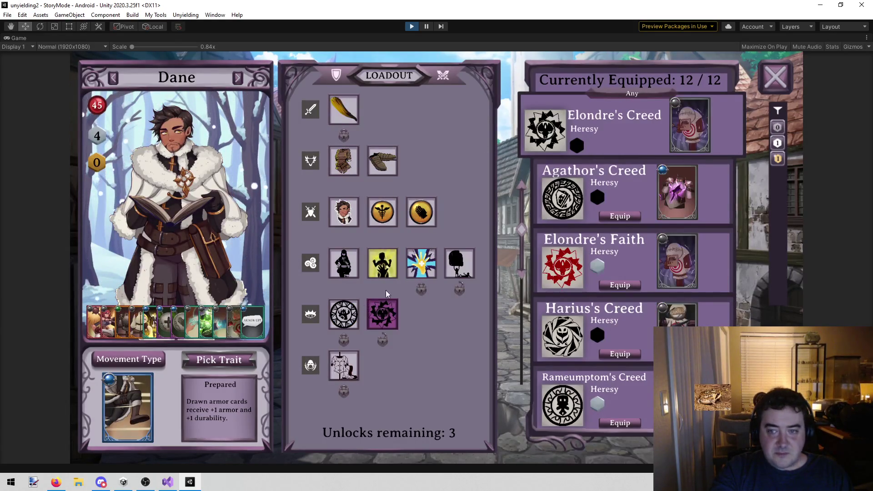
click(765, 81)
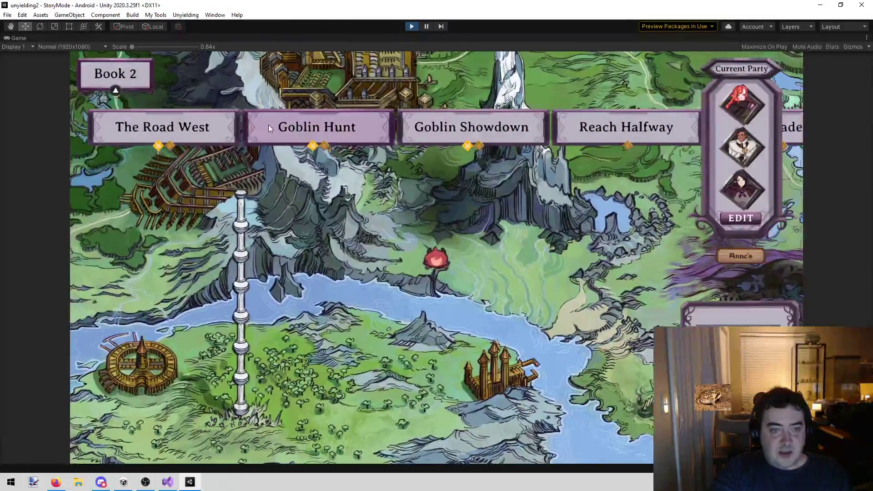
Launch the Goblin Hunt mission and click through the jungle story dialogue into combat.
click(268, 127)
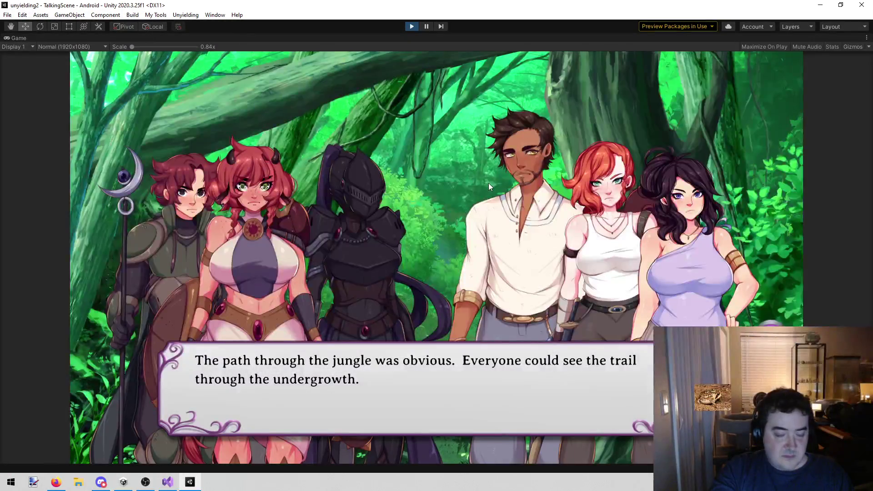
click(488, 183)
click(487, 184)
click(487, 184)
click(487, 184)
click(487, 184)
click(485, 185)
click(481, 186)
click(473, 191)
click(467, 195)
click(467, 194)
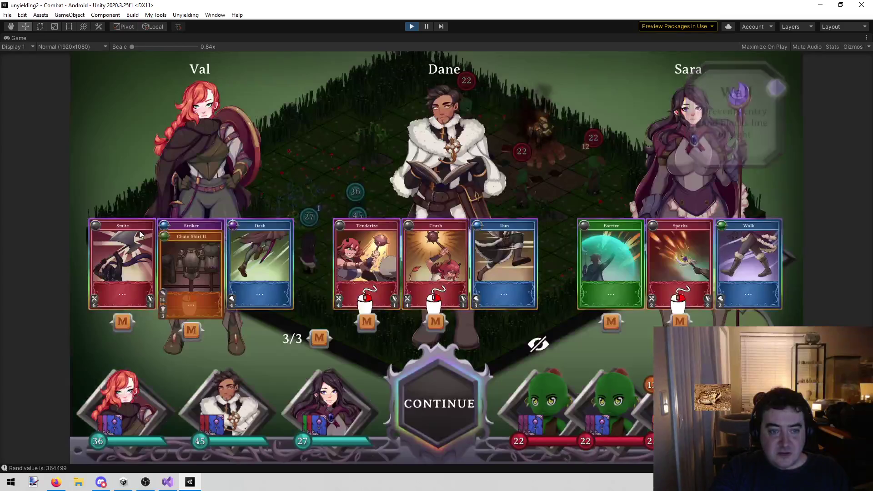
Dismiss the training cards and tutorial advice, Dash Val forward and walk Sara to a tile.
click(444, 378)
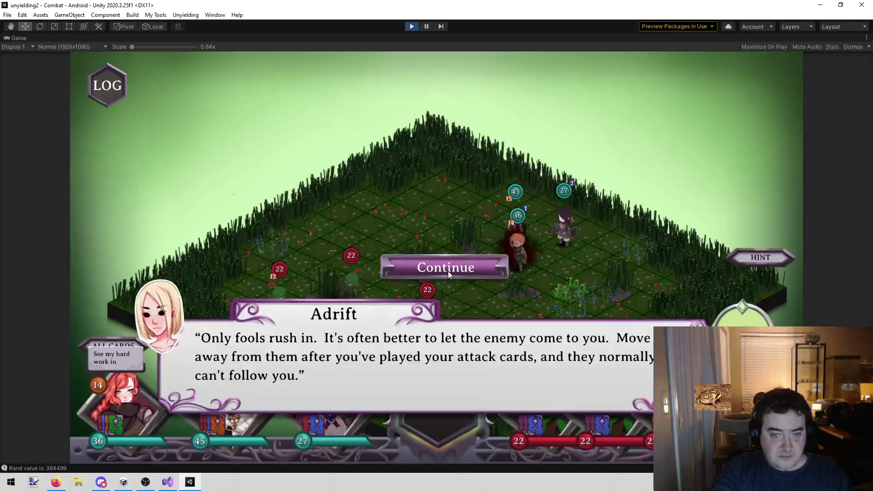
click(447, 272)
click(437, 271)
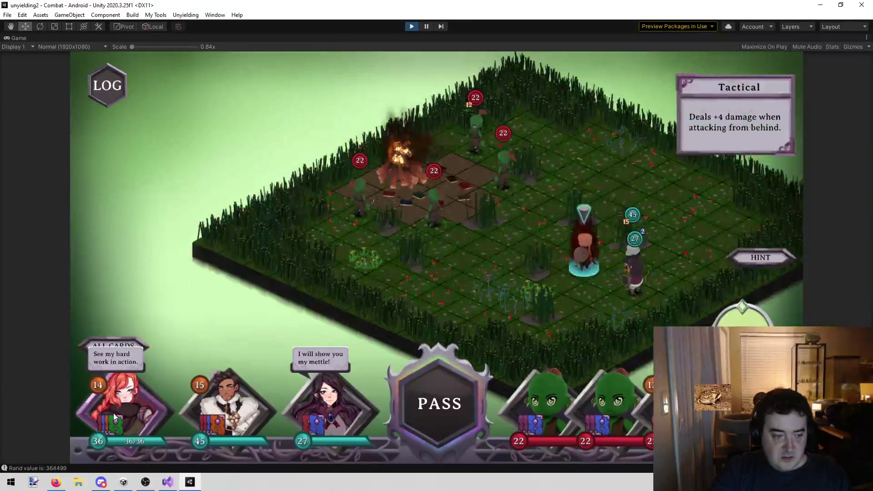
click(236, 332)
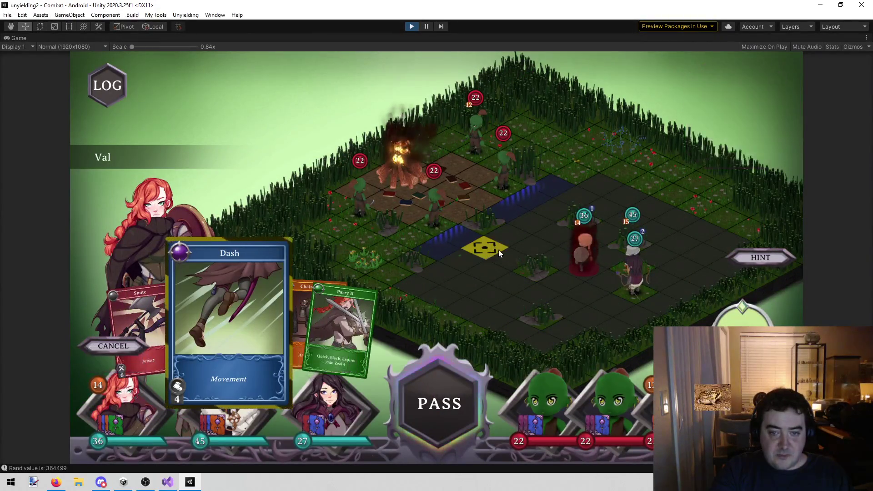
click(512, 261)
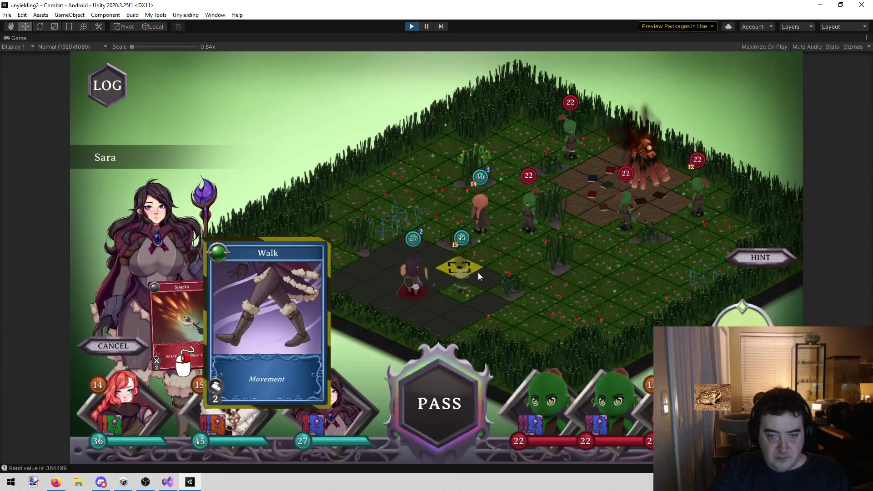
click(485, 276)
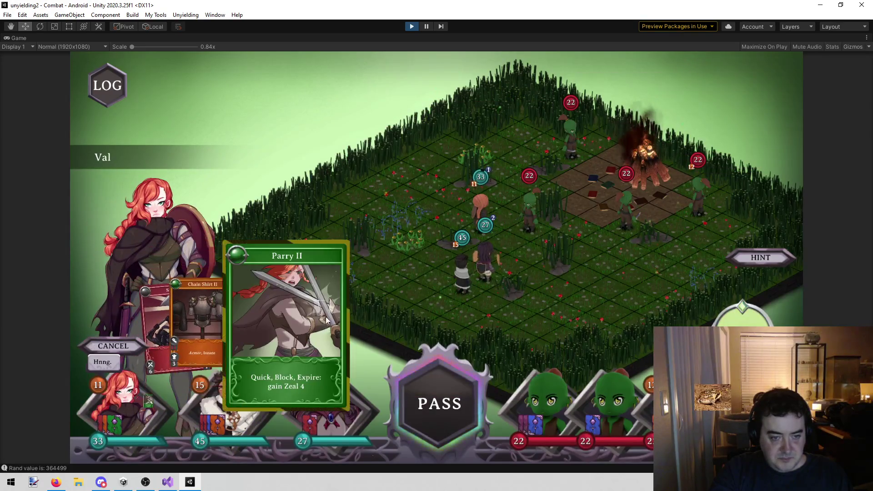
Play Val's Parry II, then Smite the adjacent goblin from 22 to 13 health and pause.
click(328, 314)
click(137, 413)
click(230, 318)
click(522, 231)
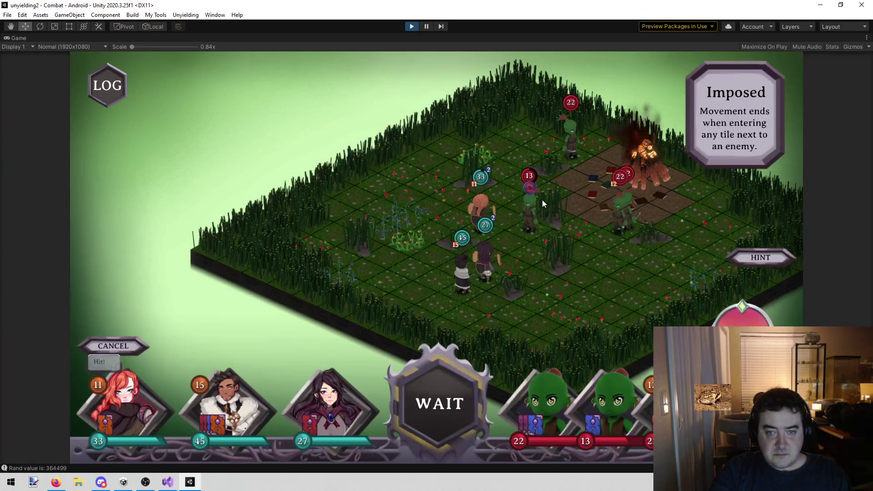
mouse_move(529, 190)
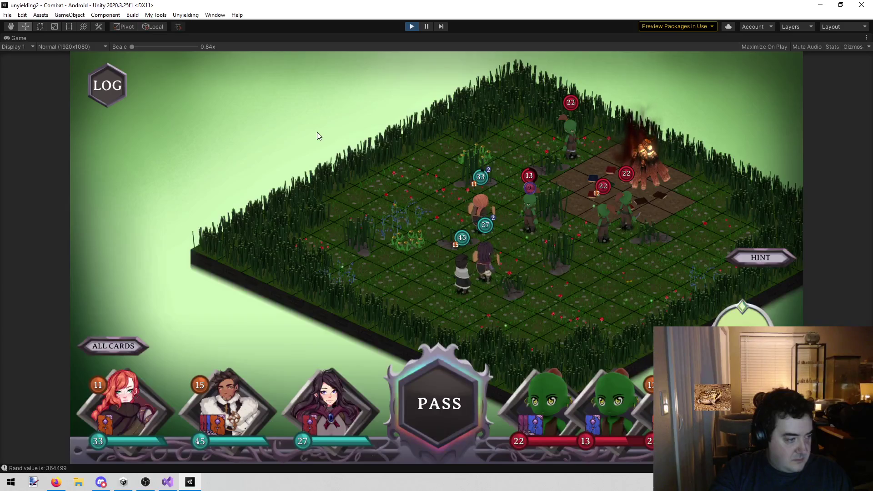
key(Escape)
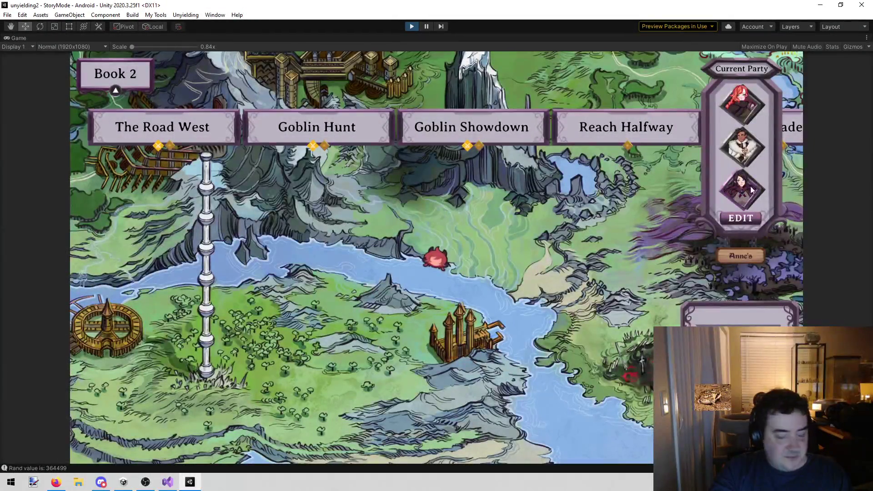
On the team screen, inspect Sara and reserve characters like David, Rose, Fox and Cotton.
click(728, 219)
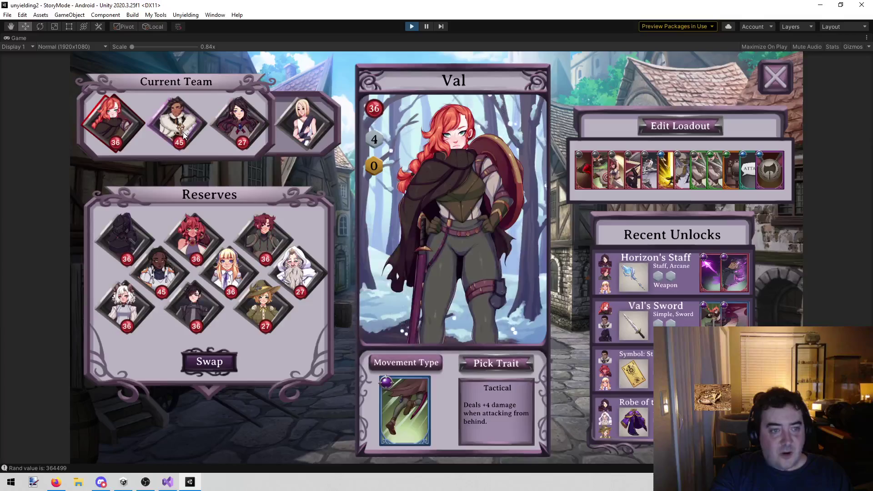
click(234, 136)
click(254, 231)
click(206, 233)
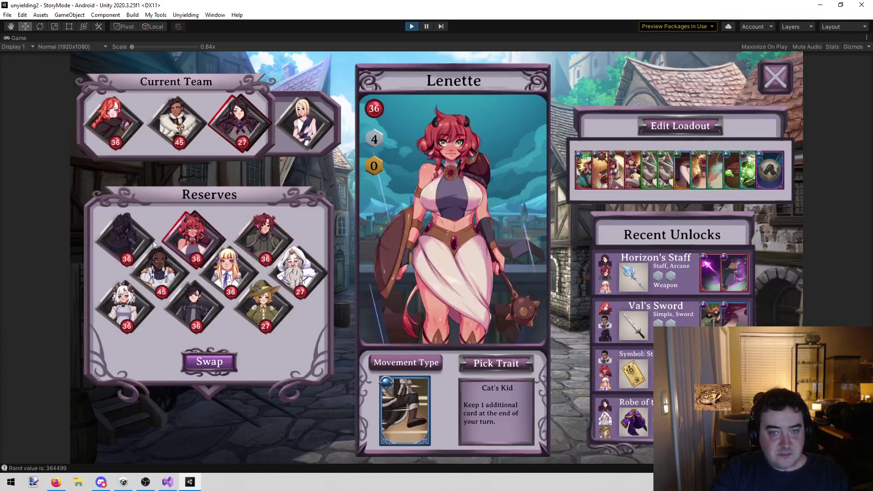
click(130, 242)
click(167, 264)
click(212, 279)
click(294, 274)
click(264, 304)
click(204, 308)
click(143, 311)
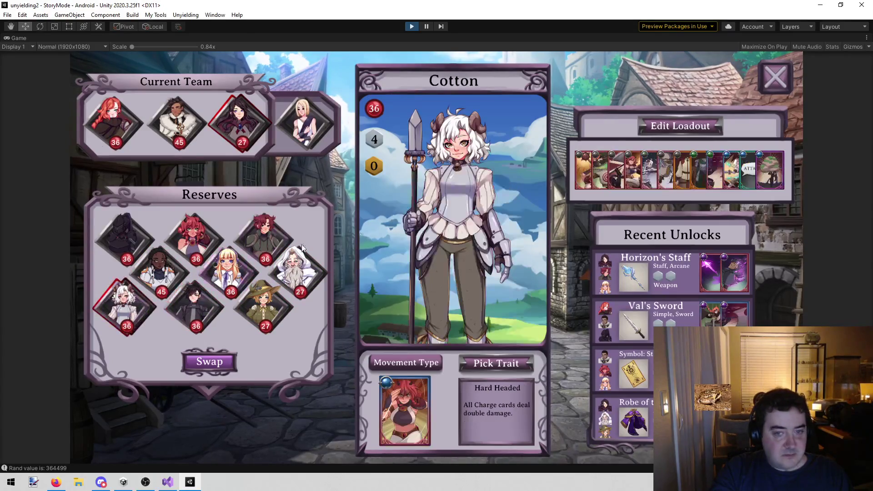
click(775, 77)
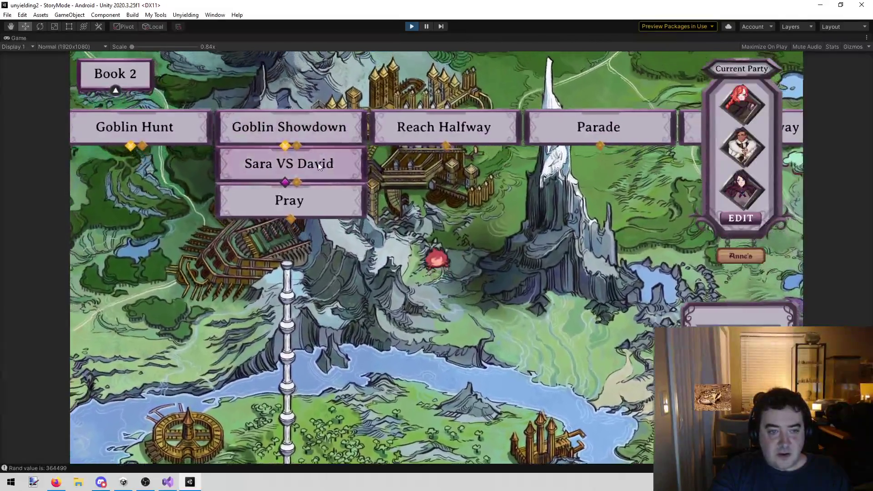
View the Sara VS David encounter, exit play mode, and briefly check Visual Studio's todo list.
click(319, 164)
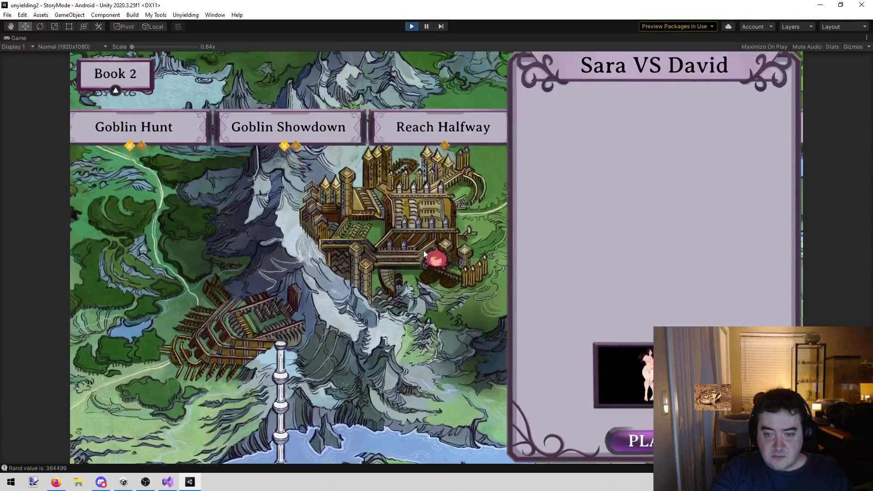
click(424, 250)
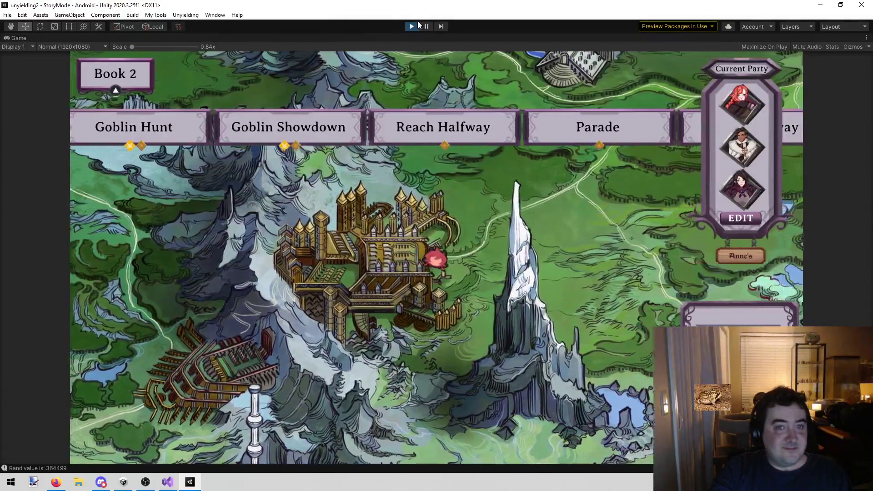
click(412, 26)
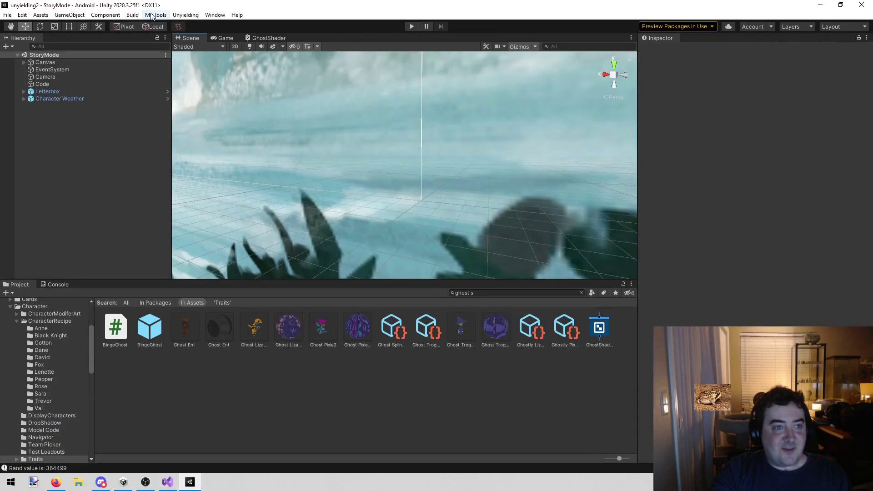
scroll(57, 364, up, 4)
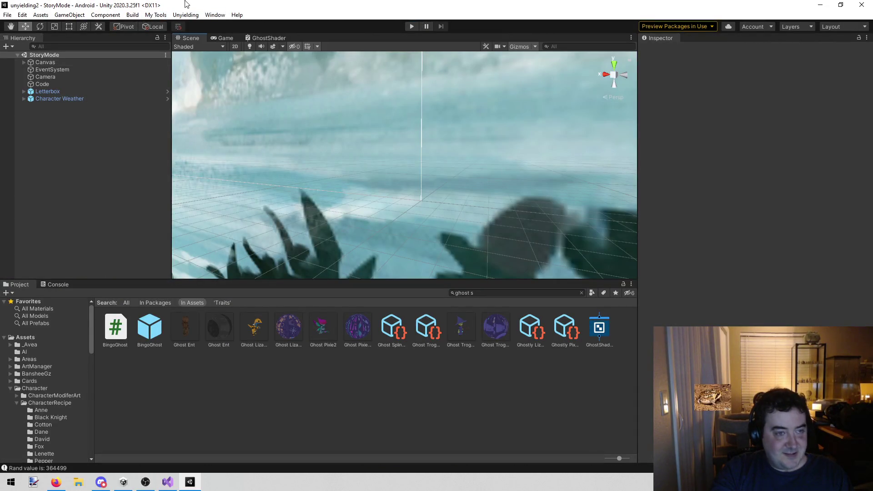
key(alt+Tab)
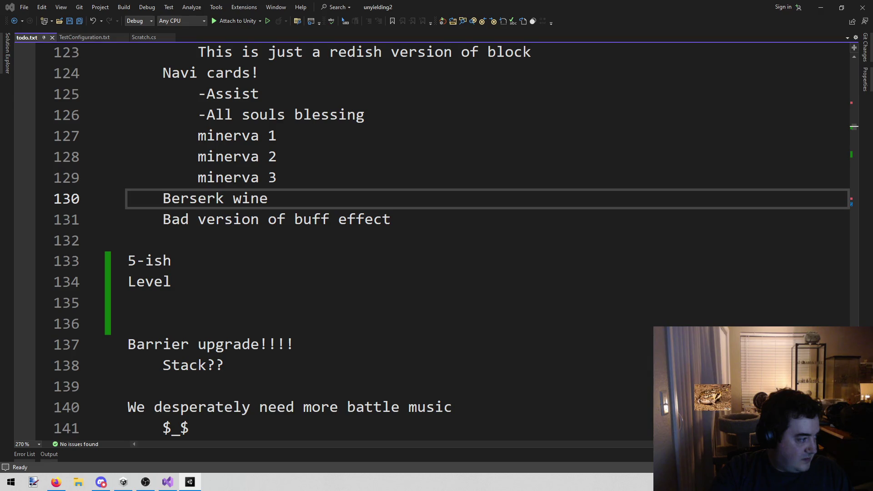
key(alt+Tab)
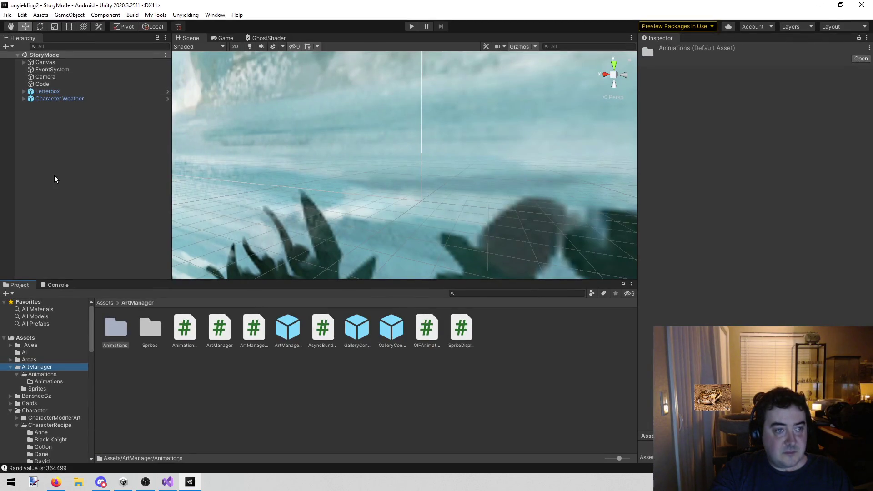
Run Build > Remove DLL, which fails with access denied, then view TestConfiguration.txt in Visual Studio.
click(54, 176)
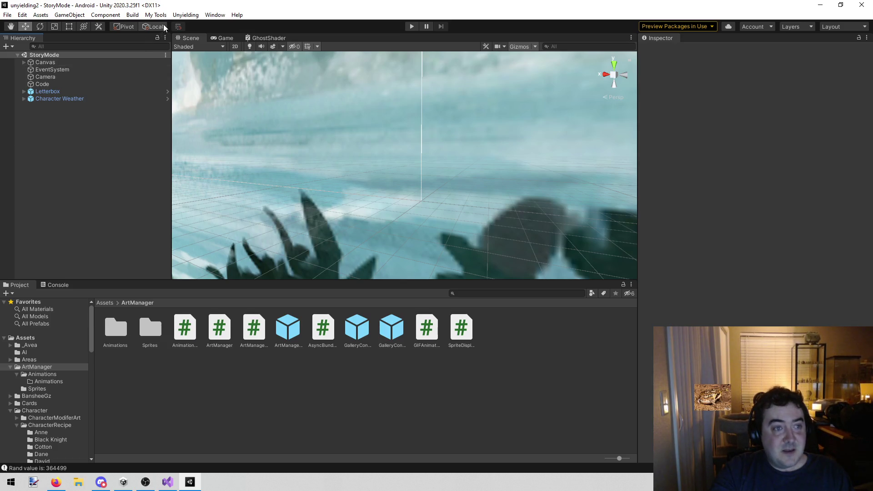
click(131, 16)
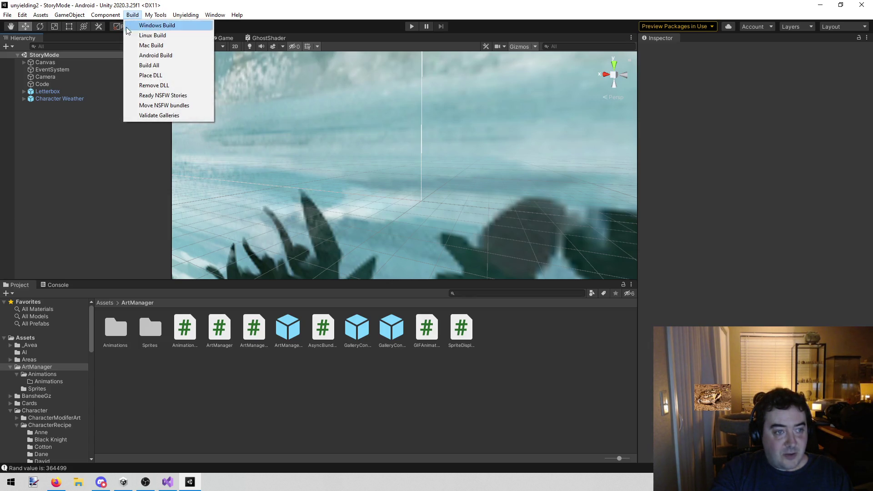
click(151, 87)
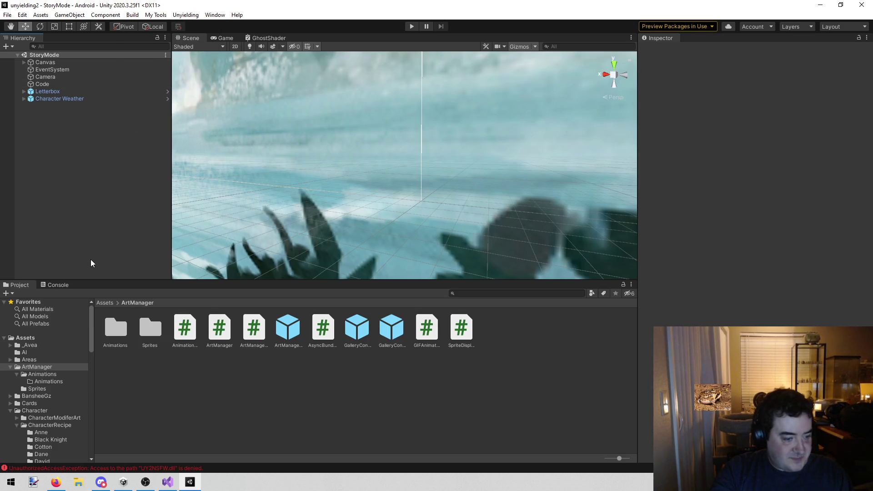
click(167, 482)
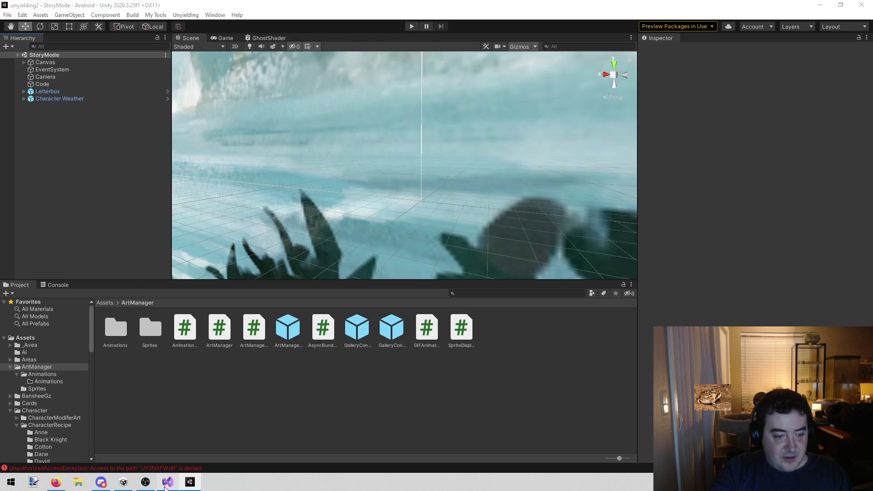
click(91, 36)
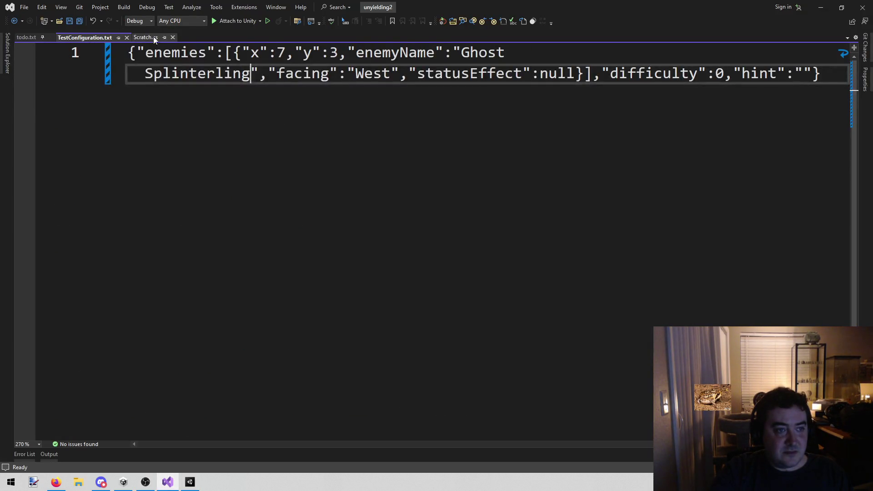
Add 'public int a;' inside the Scratch class in Scratch.cs, save, and return to Unity.
click(143, 38)
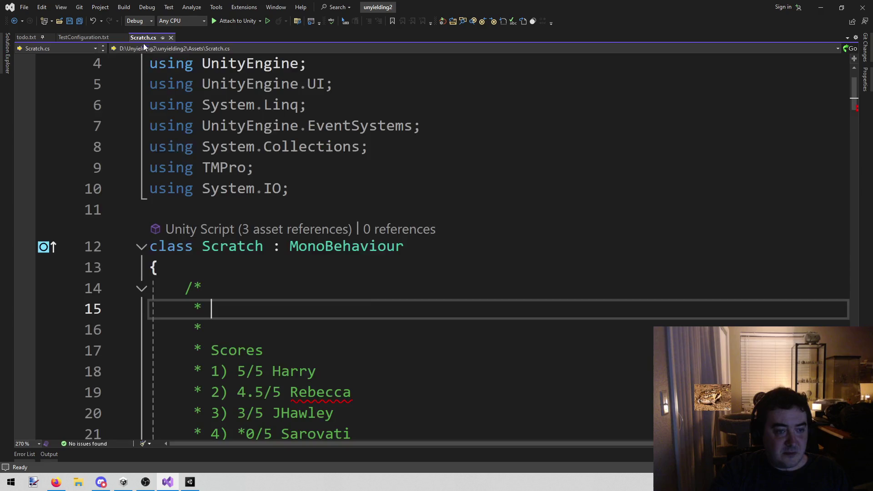
click(270, 258)
key(Return)
key(Return)
key(Up)
text(i)
key(BackSpace)
text(publ)
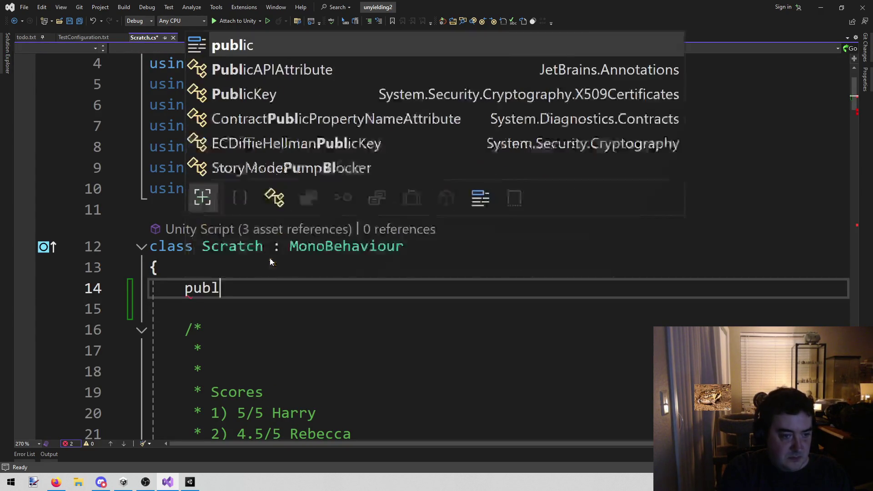
text(ic int a;)
key(ctrl+s)
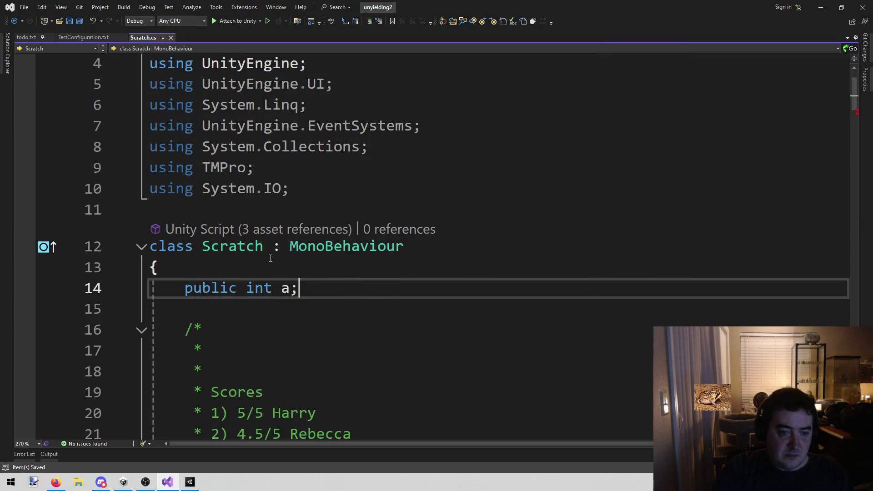
key(alt+Tab)
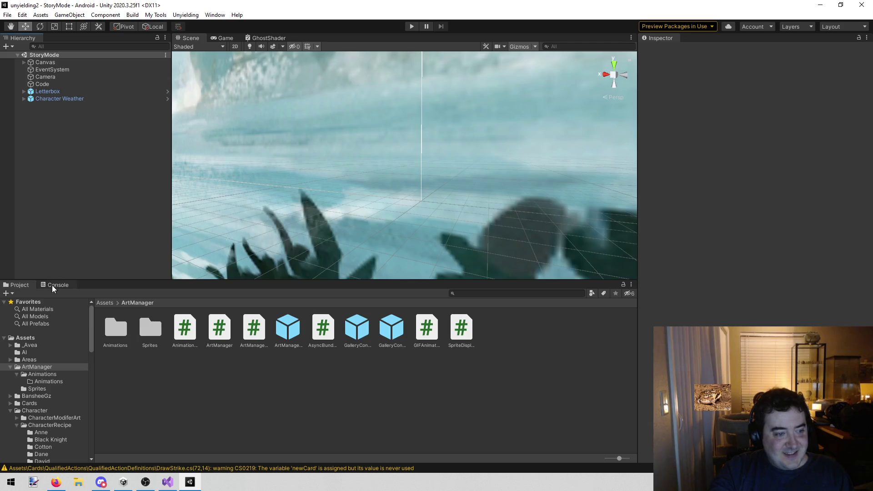
Clear the Console, rerun Build > Remove DLL, and confirm the Console shows no new errors.
click(53, 284)
click(8, 294)
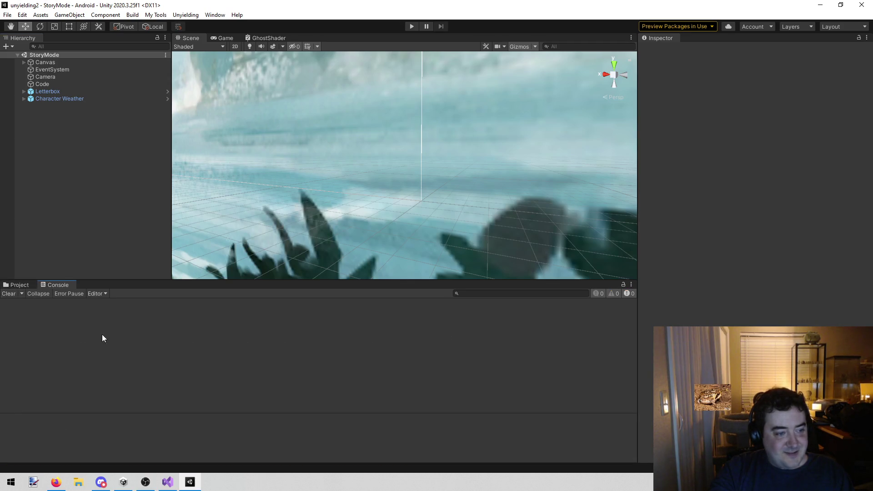
click(21, 285)
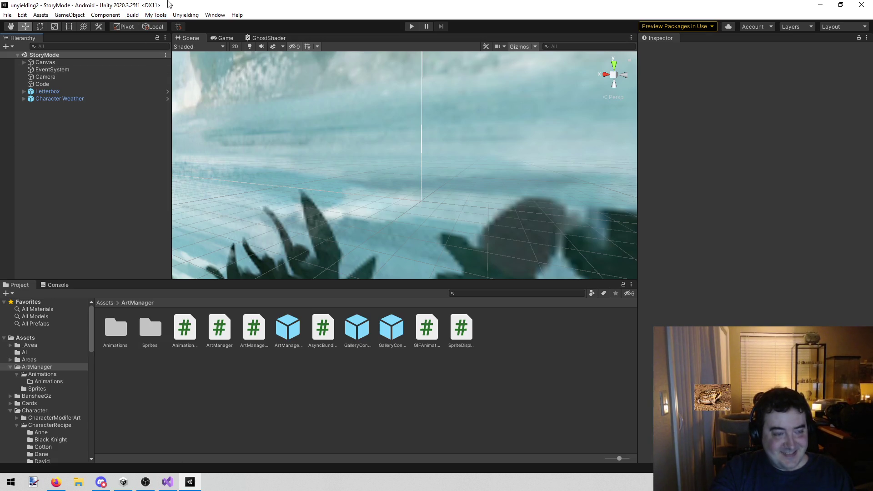
click(132, 14)
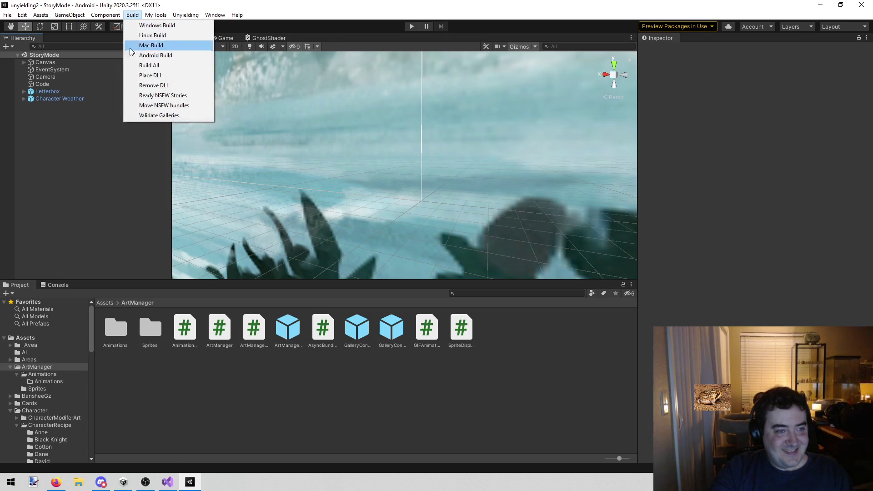
click(142, 86)
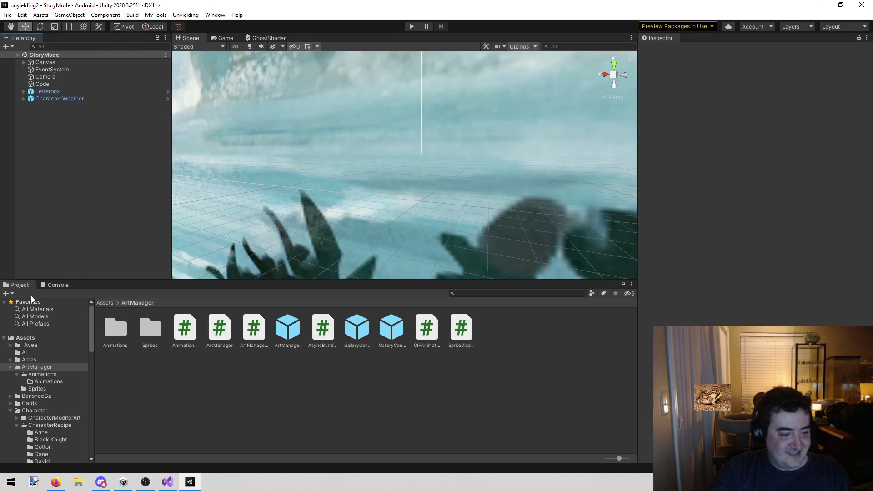
click(56, 286)
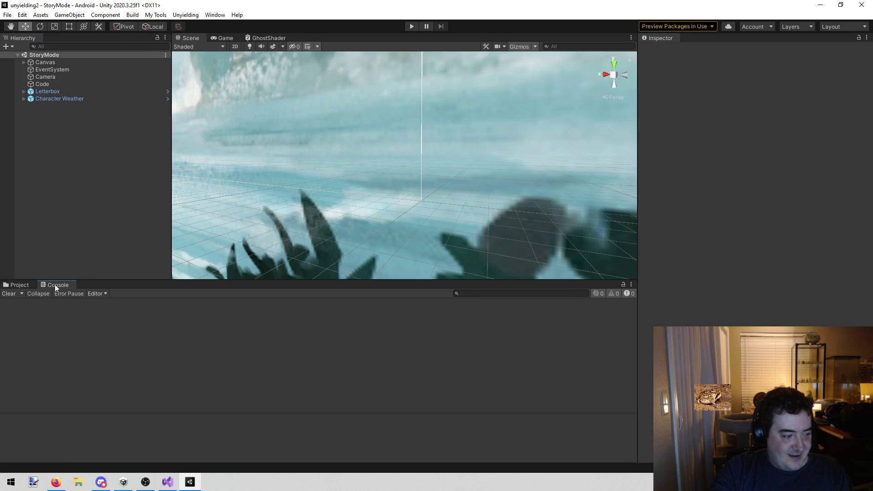
click(16, 285)
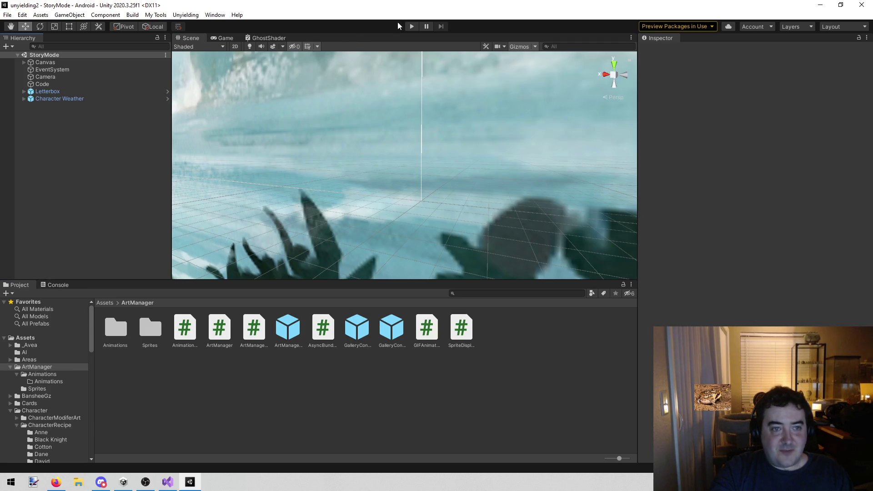
click(155, 15)
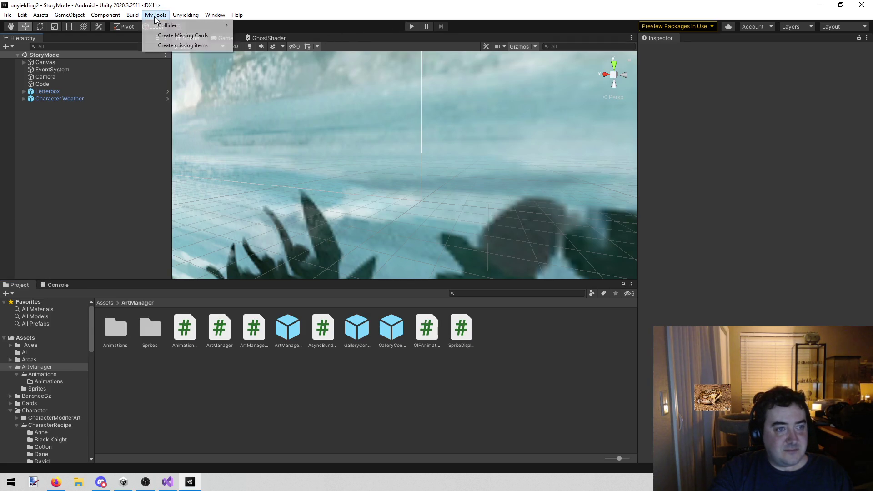
Load the Combat scene via Unyielding, switch back to Story Mode, and enter Play mode.
click(191, 26)
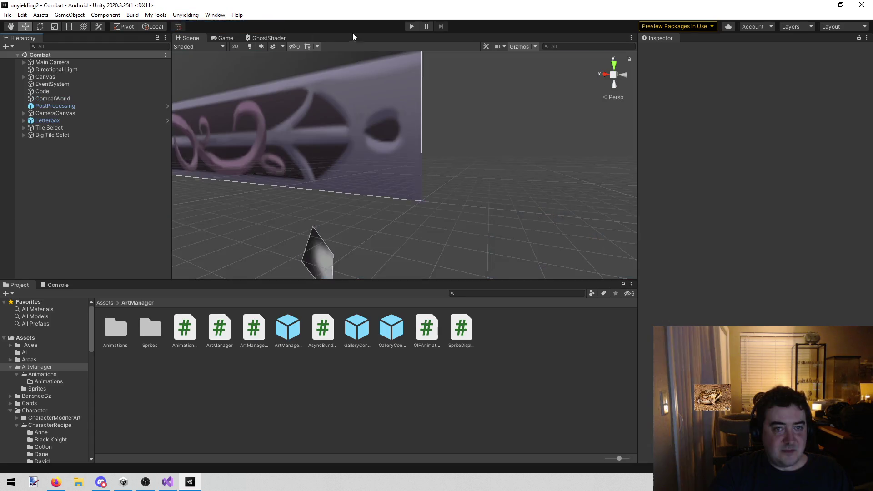
click(185, 15)
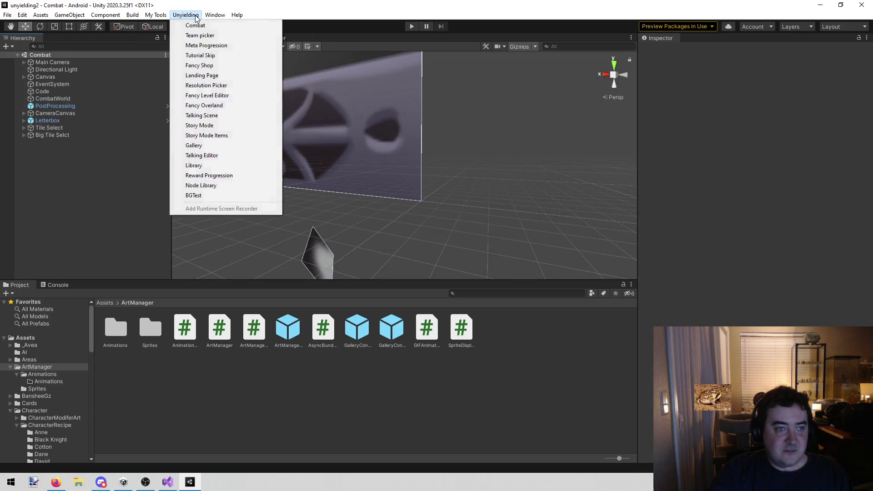
click(219, 125)
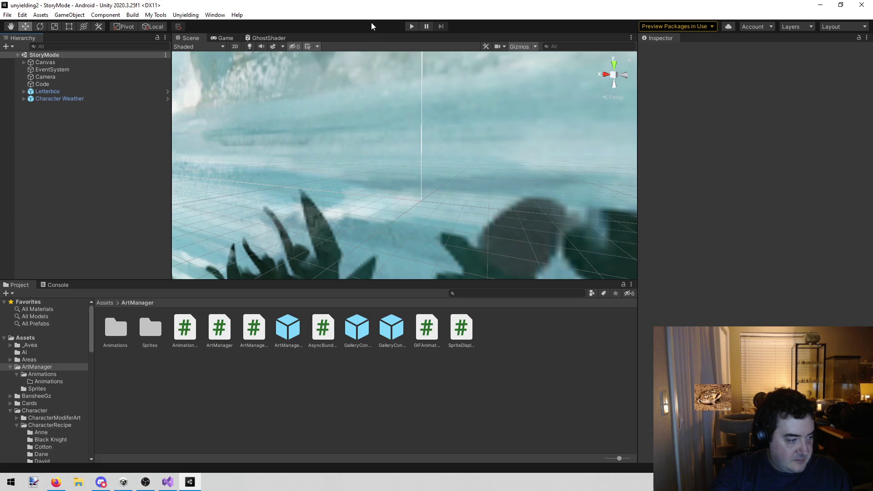
click(409, 27)
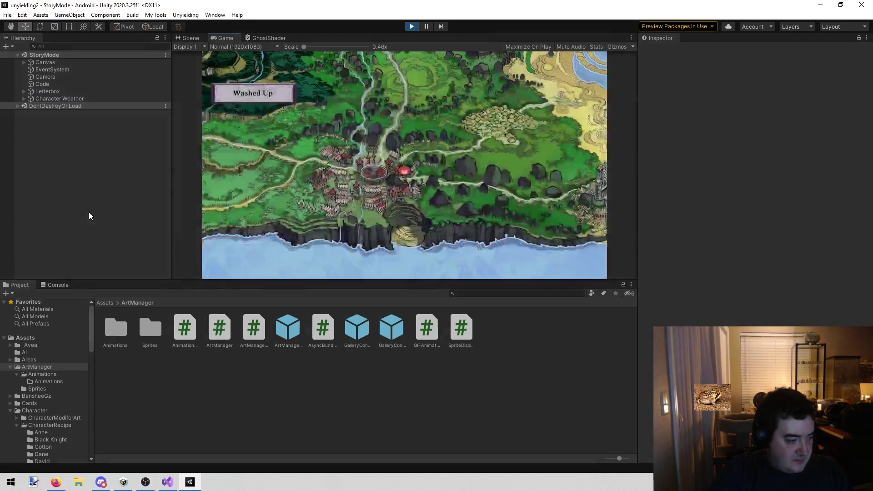
Select Code, run story mode ahead, and pick an earlier book from the Book dropdown.
click(80, 83)
click(663, 160)
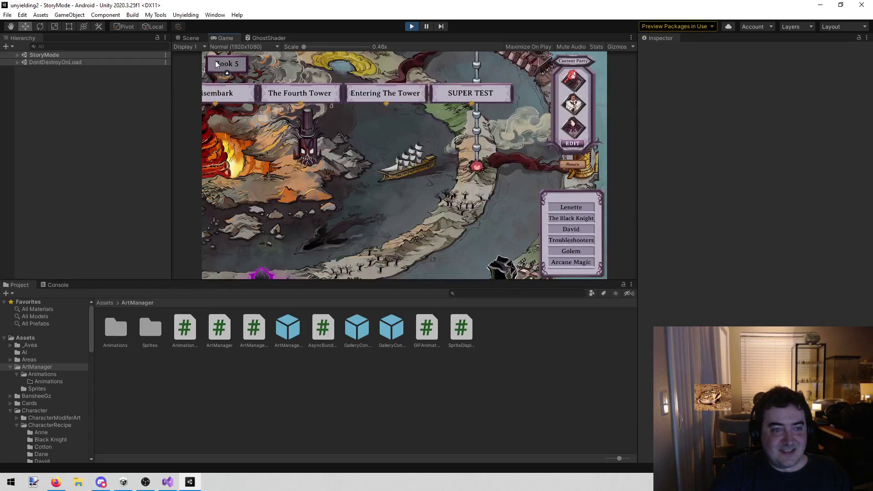
click(215, 61)
click(233, 100)
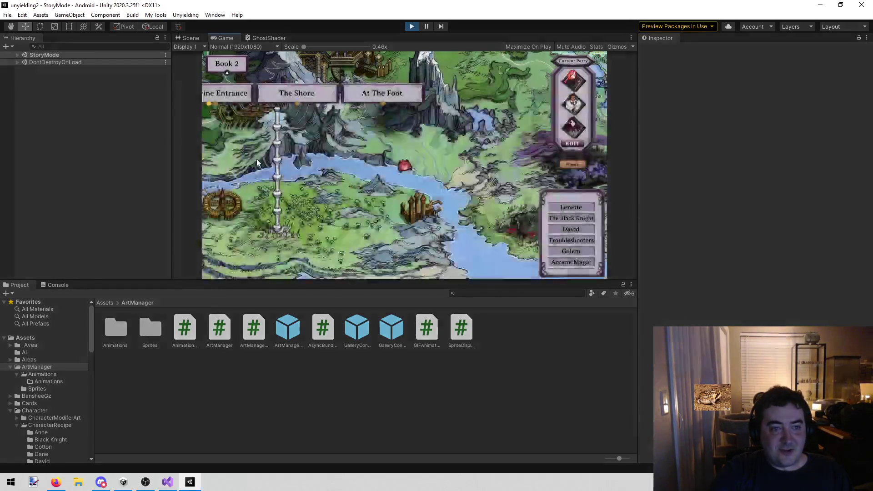
Skip into the level and advance past card resolution and tutorial dialogue into the goblin combat.
click(560, 266)
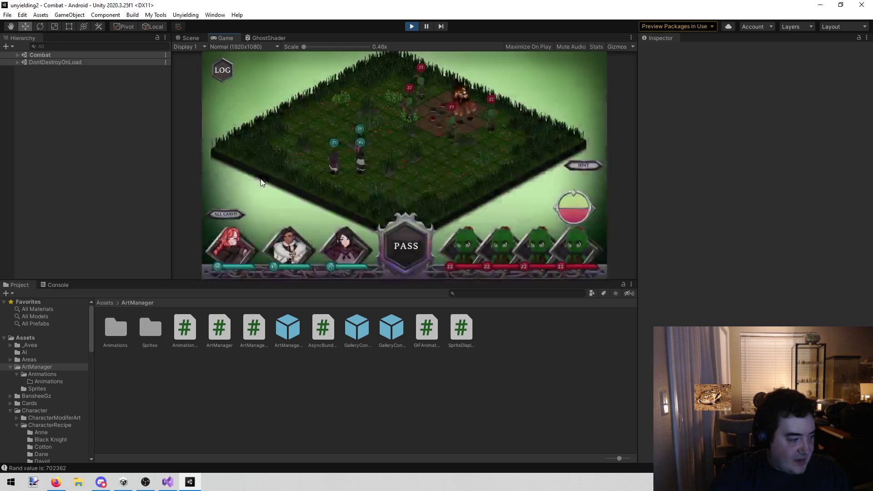
click(409, 243)
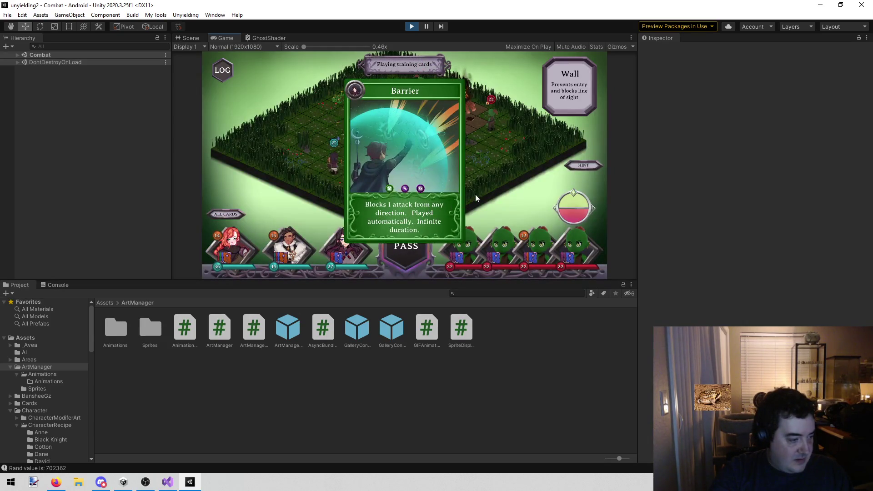
click(433, 172)
click(434, 173)
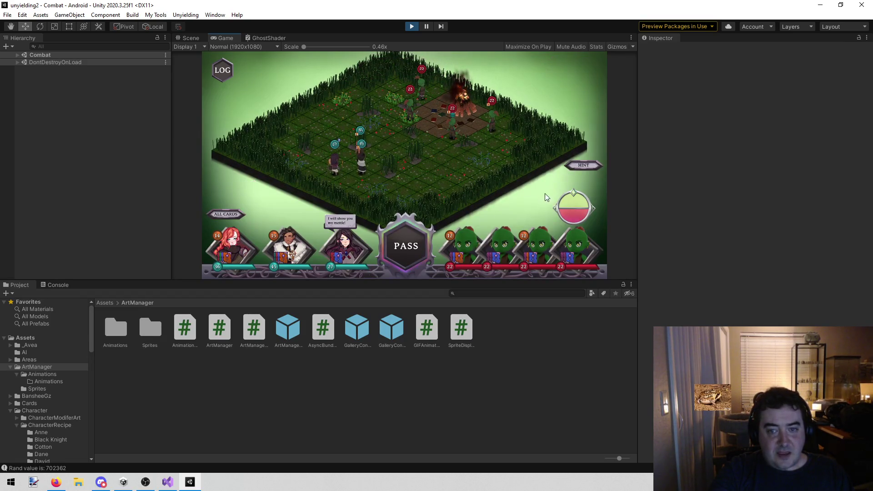
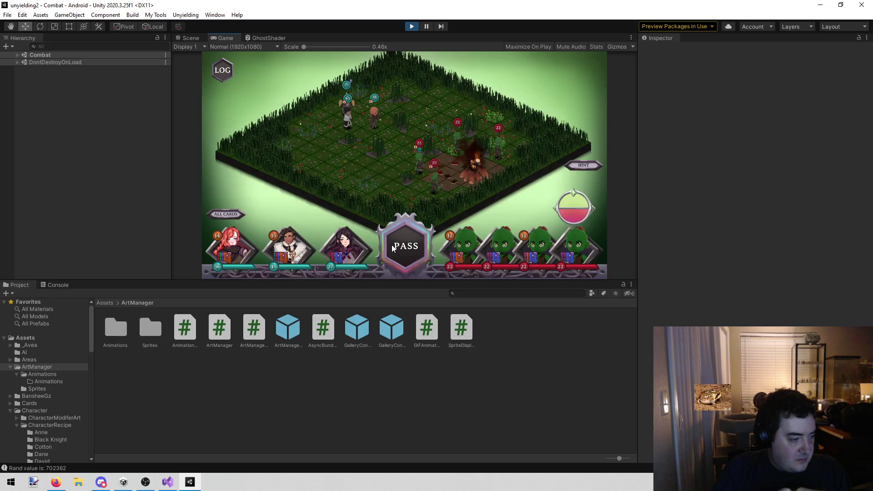
Check the enemy and wall tile info cards, then stop the combat map playtest.
mouse_move(417, 147)
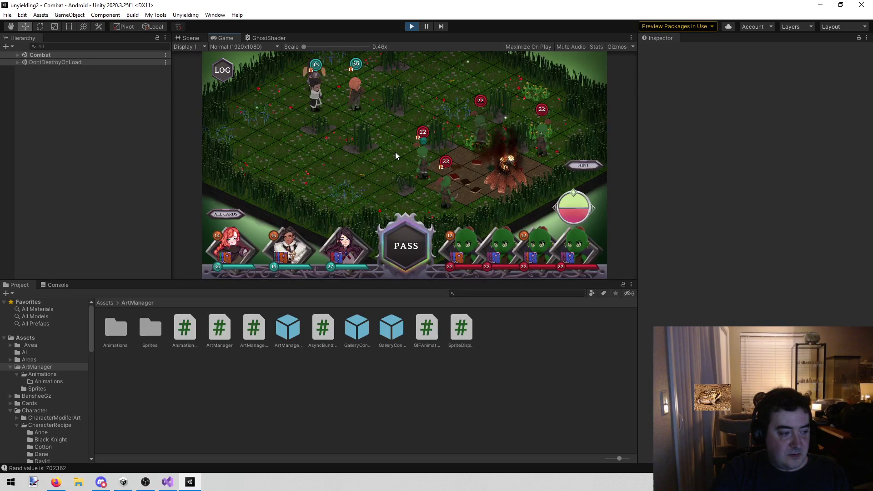
mouse_move(326, 159)
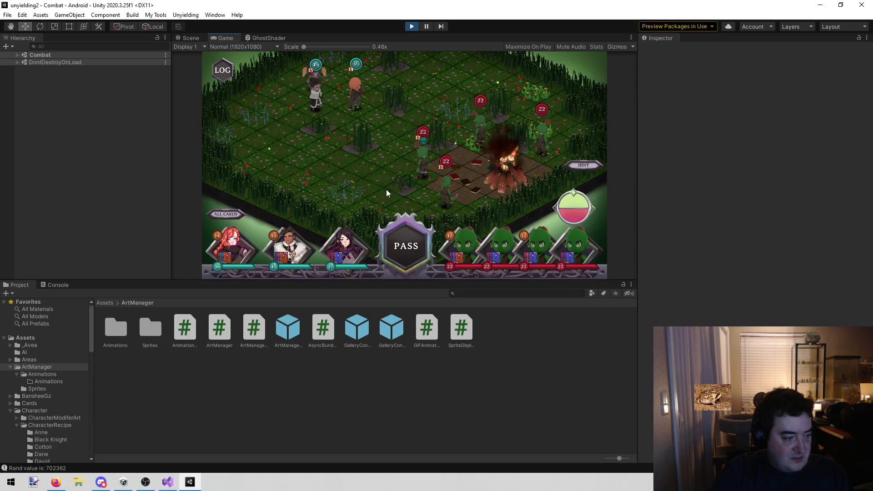
mouse_move(387, 189)
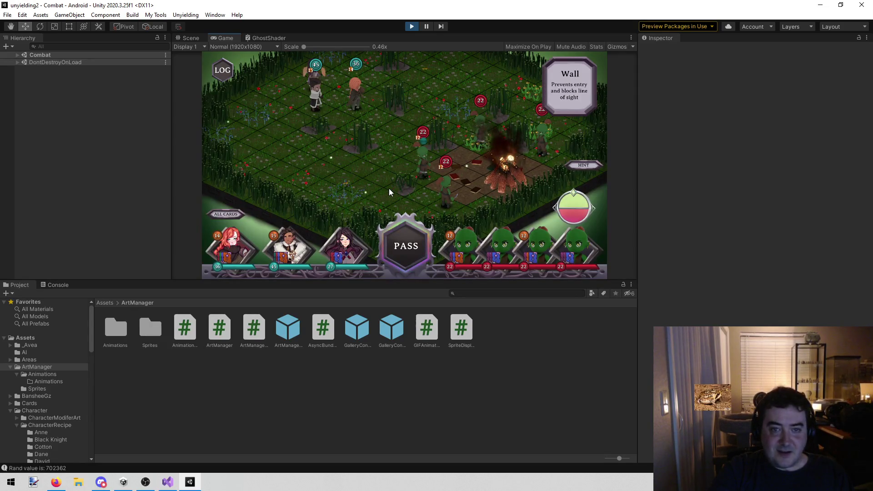
click(411, 26)
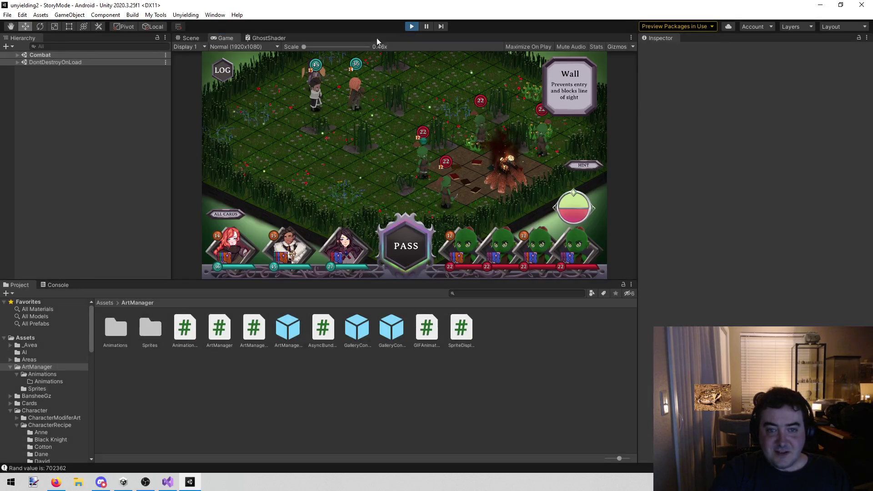
click(59, 285)
Clear the Unity Console log and switch to Visual Studio.
click(10, 293)
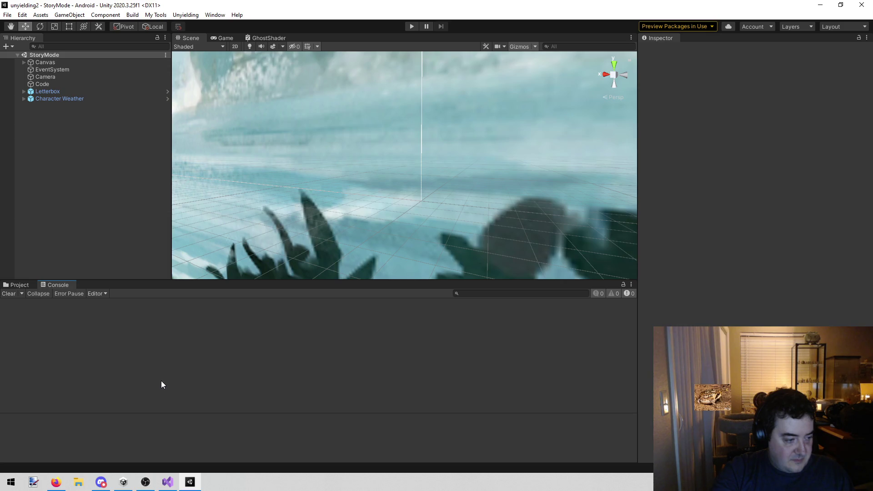
mouse_move(171, 488)
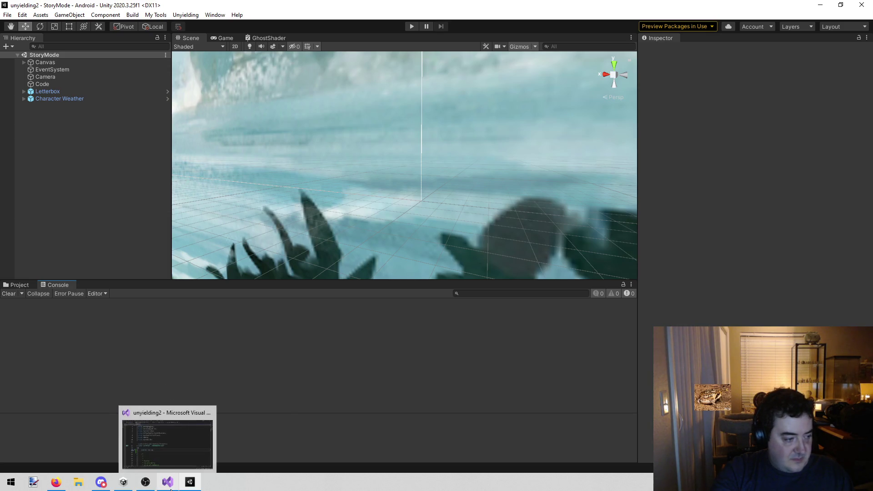
click(191, 436)
Delete the public int a line and leftover blank lines from Scratch.cs, then save it.
scroll(315, 267, down, 2)
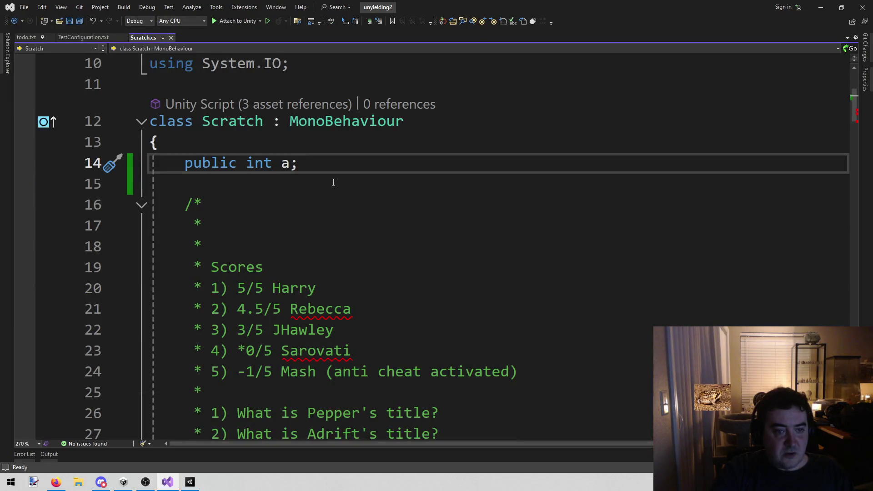
drag(331, 170, 110, 161)
key(BackSpace)
key(Down)
key(BackSpace)
key(BackSpace)
key(ctrl+s)
Let Unity recompile Scratch.cs and clear the resulting compiler warning from the Console.
click(331, 207)
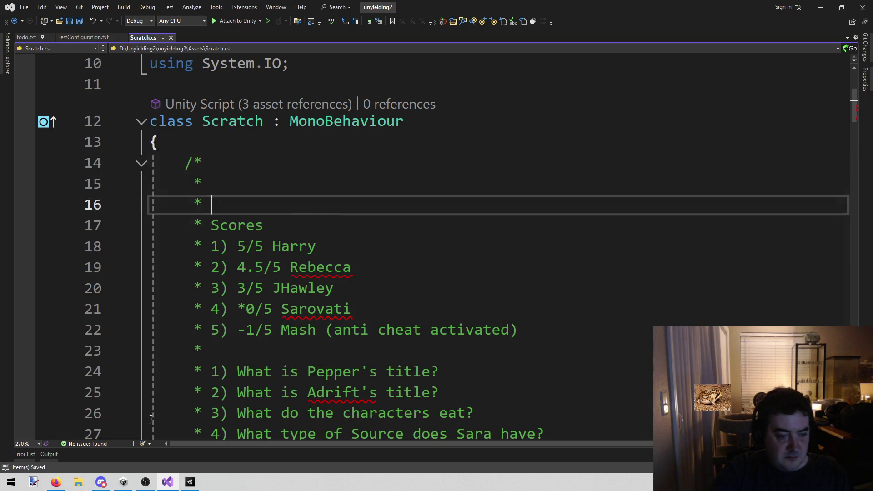
click(168, 481)
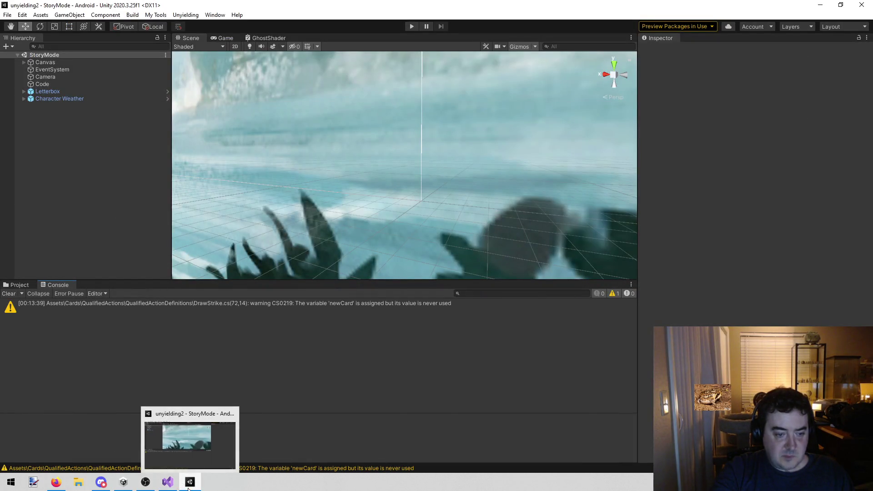
click(202, 453)
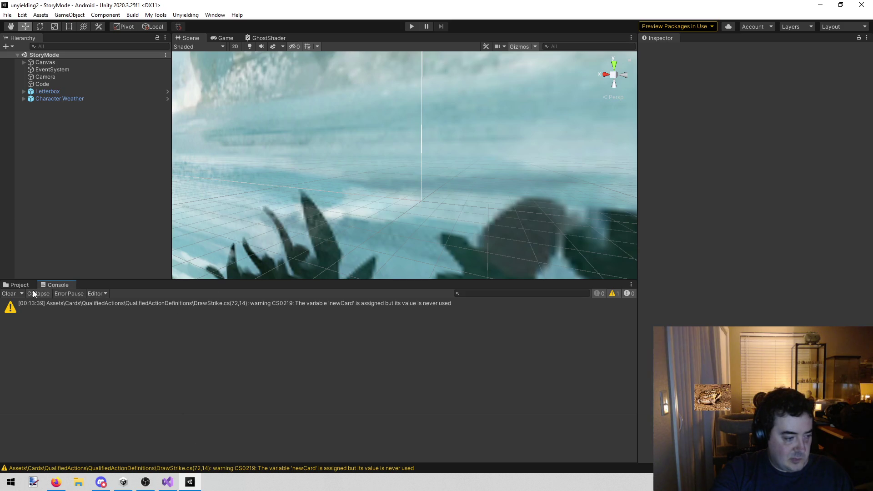
click(167, 482)
click(231, 140)
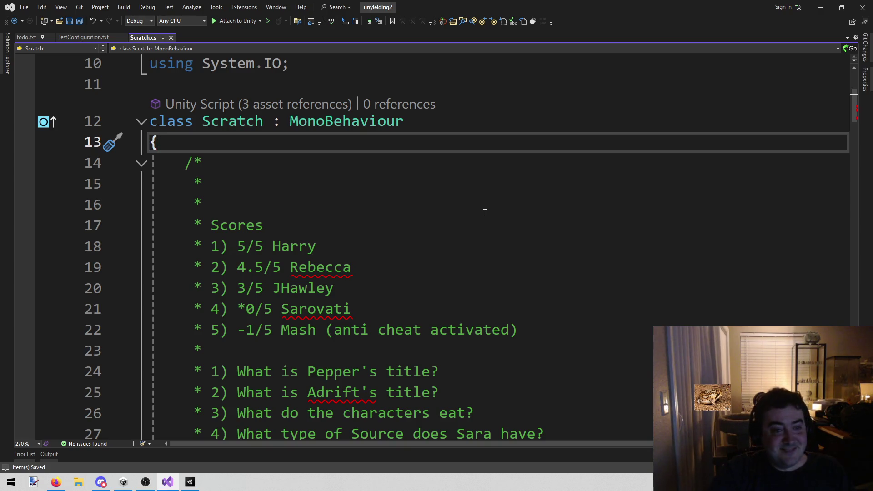
click(187, 484)
click(6, 294)
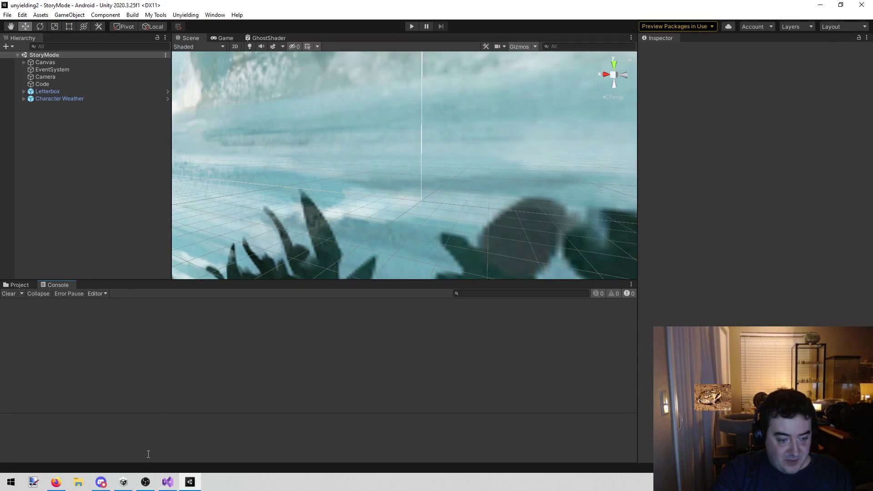
scroll(319, 177, down, 10)
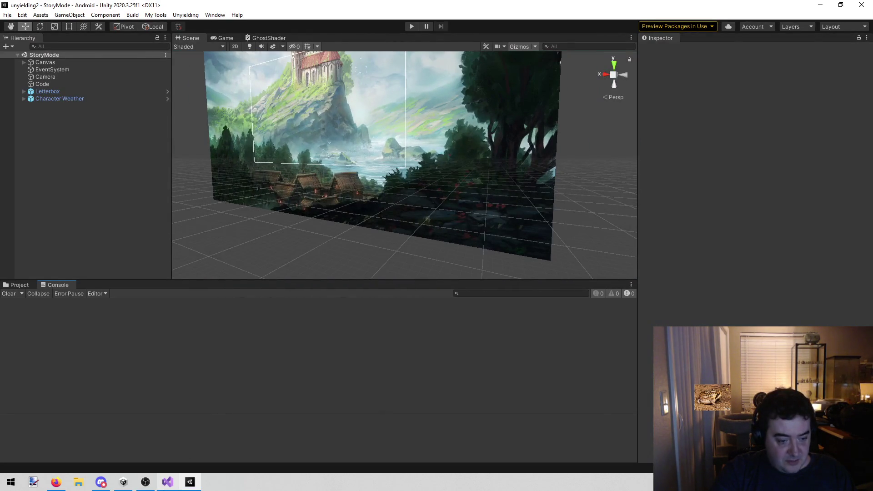
click(168, 482)
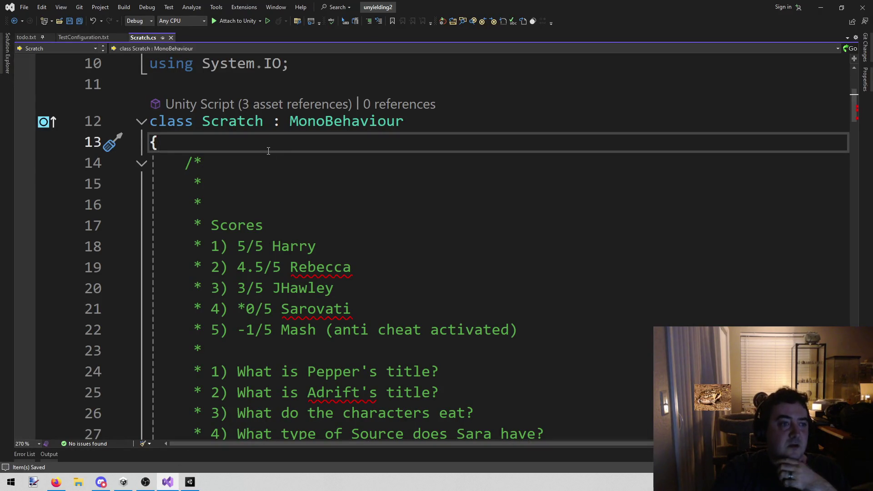
Review the 5-ish and Level notes in todo.txt, then return to Unity.
click(28, 37)
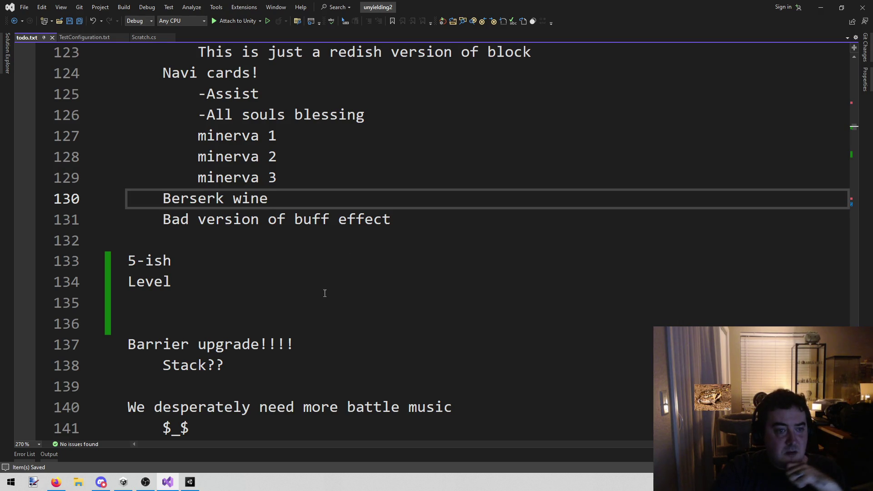
key(Down)
key(Down)
key(Down)
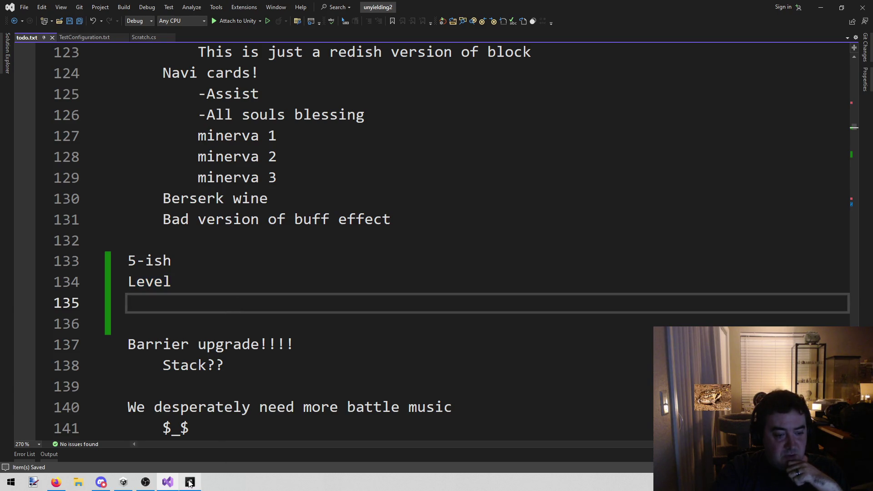
mouse_move(190, 483)
click(204, 446)
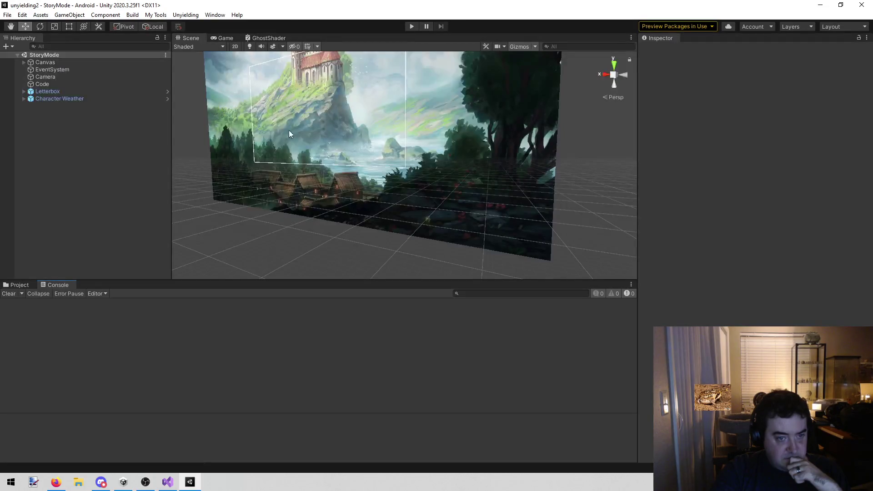
click(186, 15)
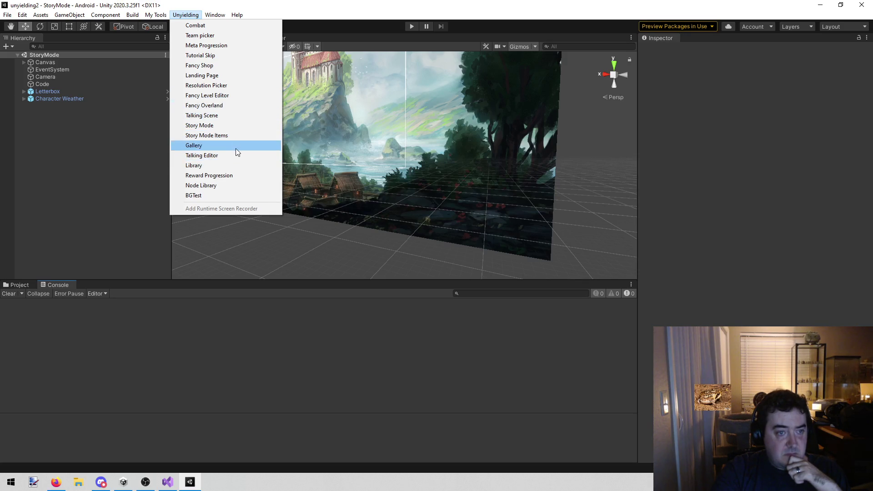
Load the Fancy Level Editor scene and run it in Play mode.
click(242, 95)
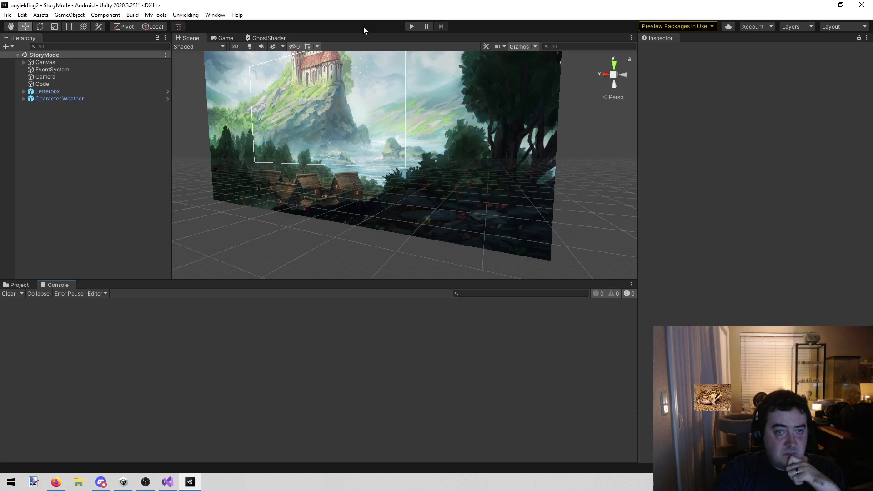
click(414, 25)
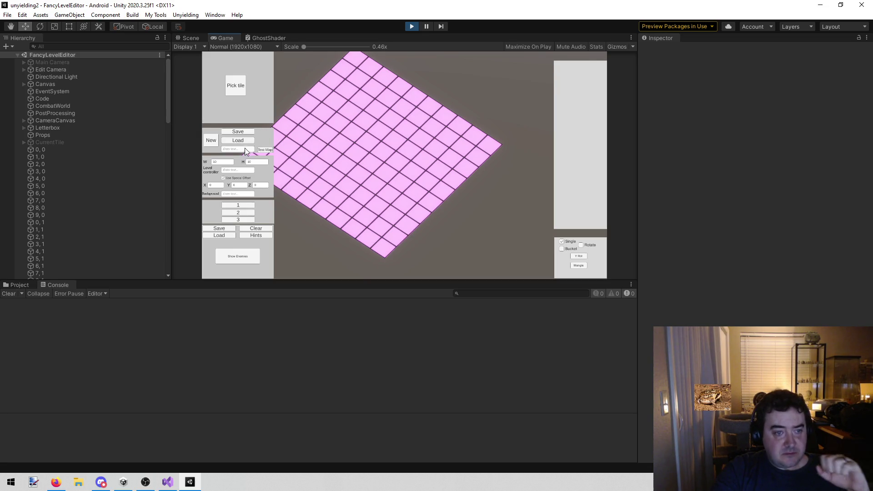
click(233, 160)
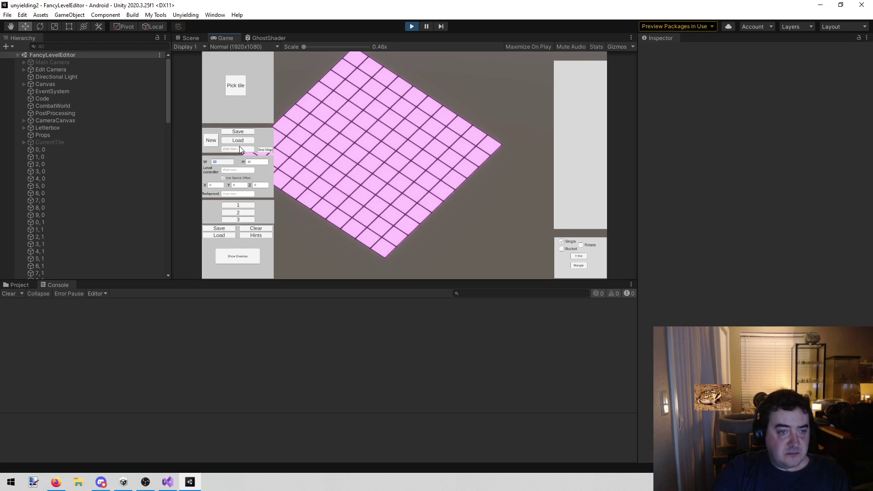
Maximize the Game view and generate a new 13×13 map grid.
key(Right)
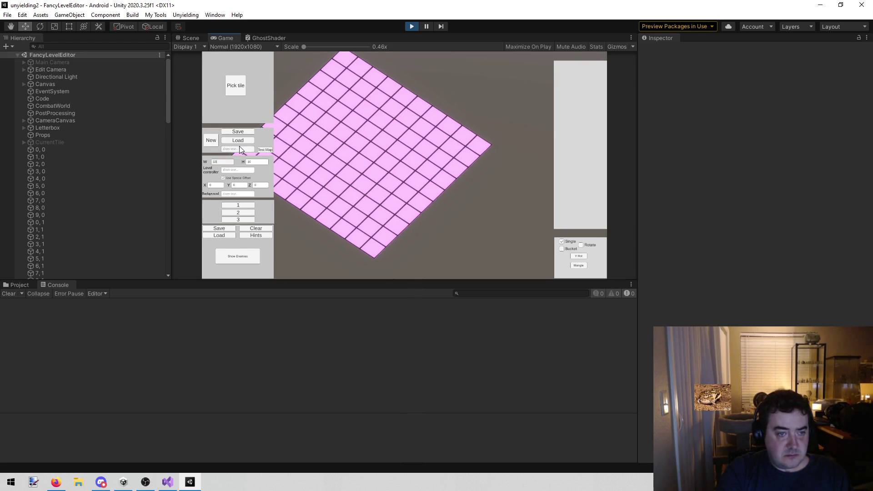
right_click(226, 38)
click(236, 64)
click(180, 251)
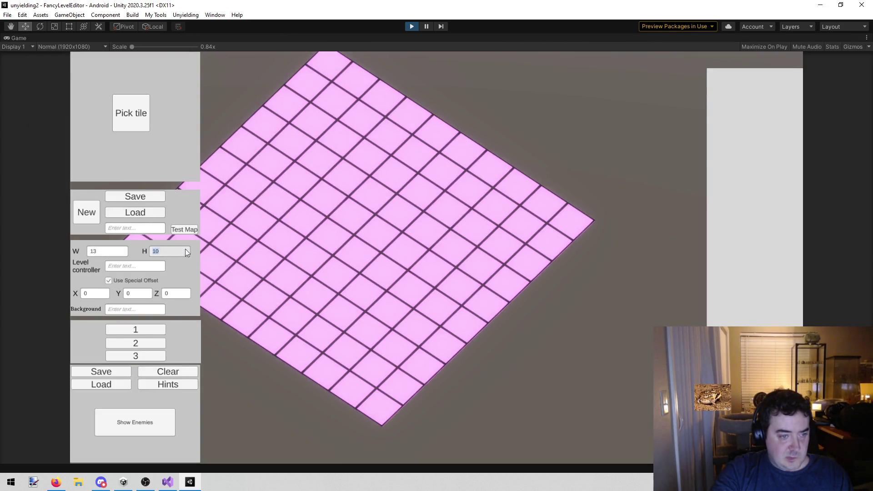
text(13)
click(80, 210)
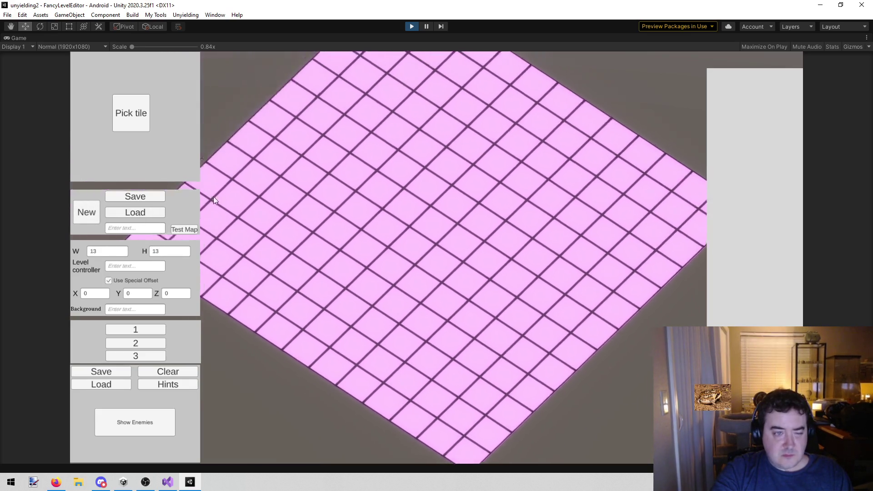
Fill the whole grid with the grey stone tile.
click(122, 127)
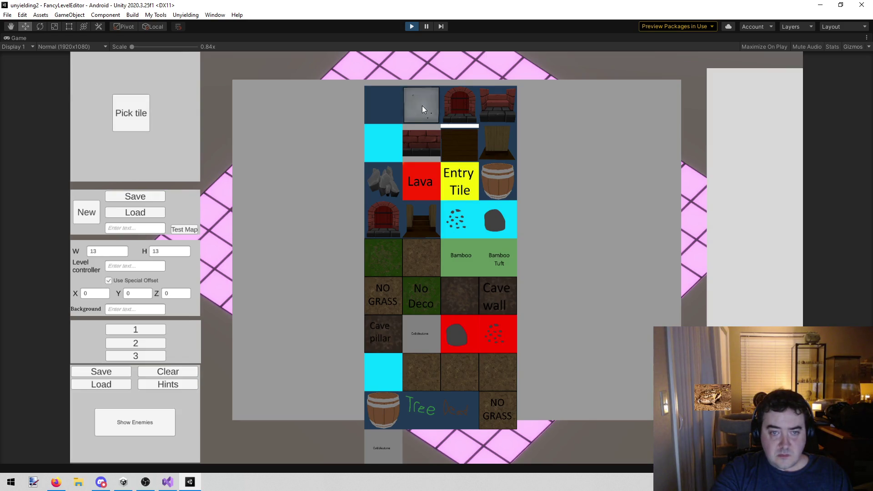
click(422, 109)
click(498, 238)
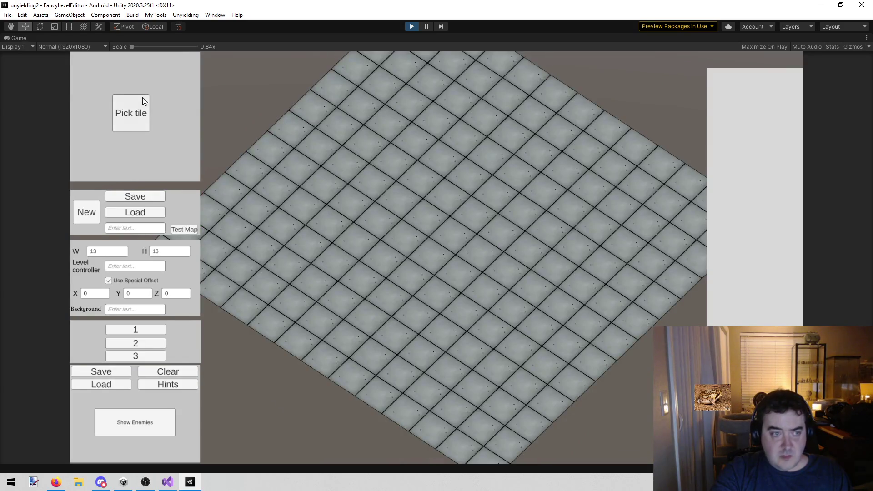
click(144, 112)
click(425, 150)
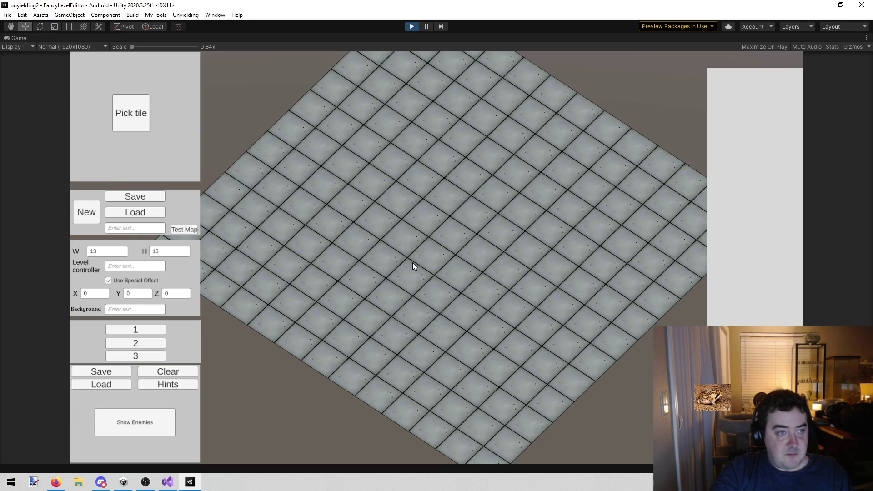
Paint red brick walls along the grid's left edge and bottom edge.
key(s)
key(d)
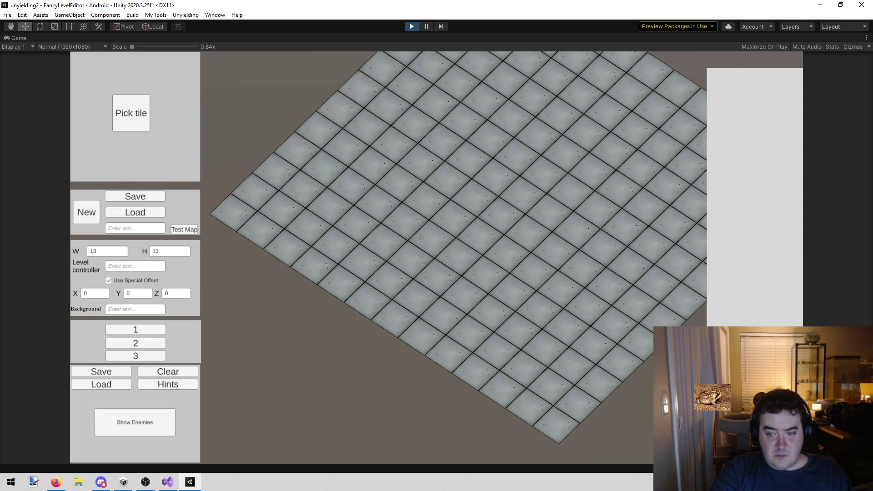
drag(235, 216, 264, 242)
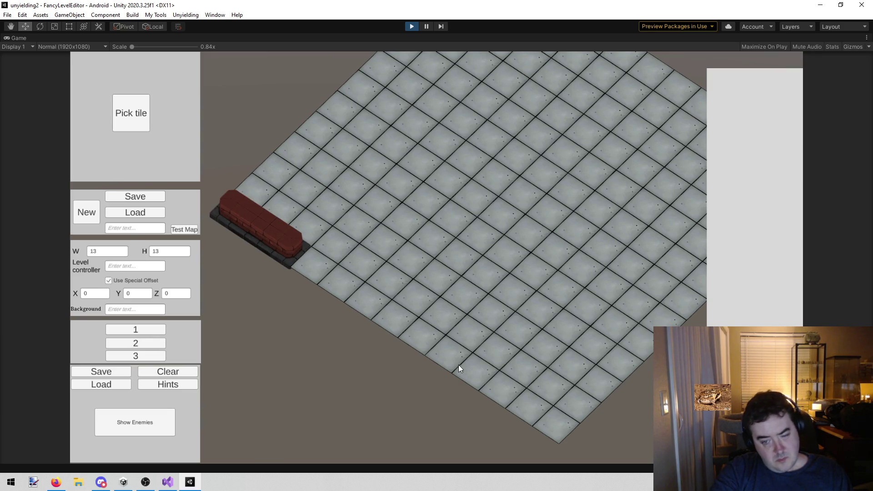
drag(497, 385, 554, 426)
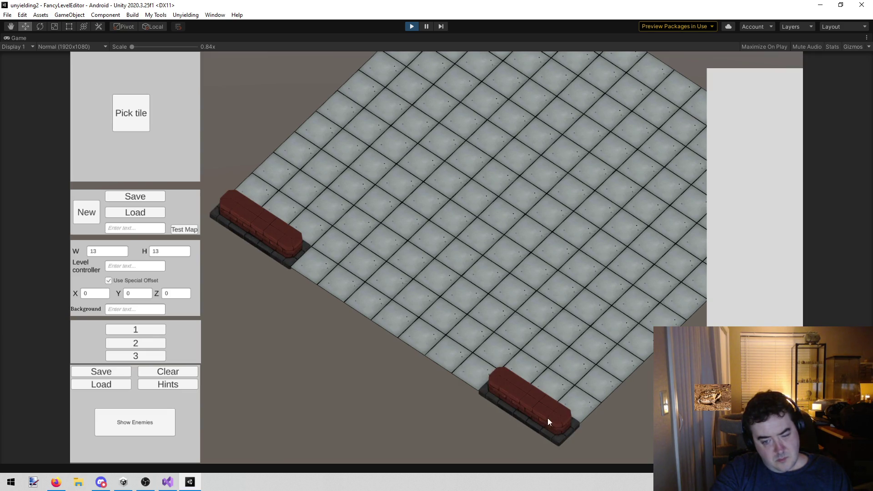
Enlarge the bottom brick wall and widen the left strip into an L-shaped wall.
key(w)
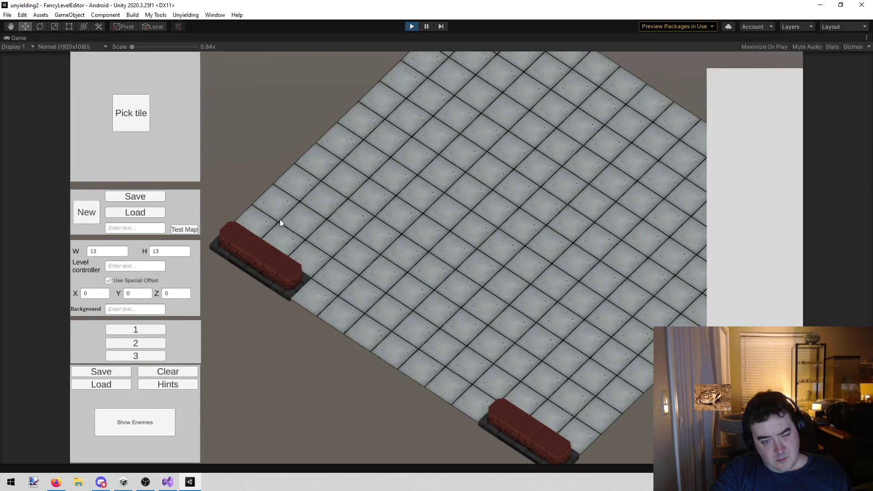
key(d)
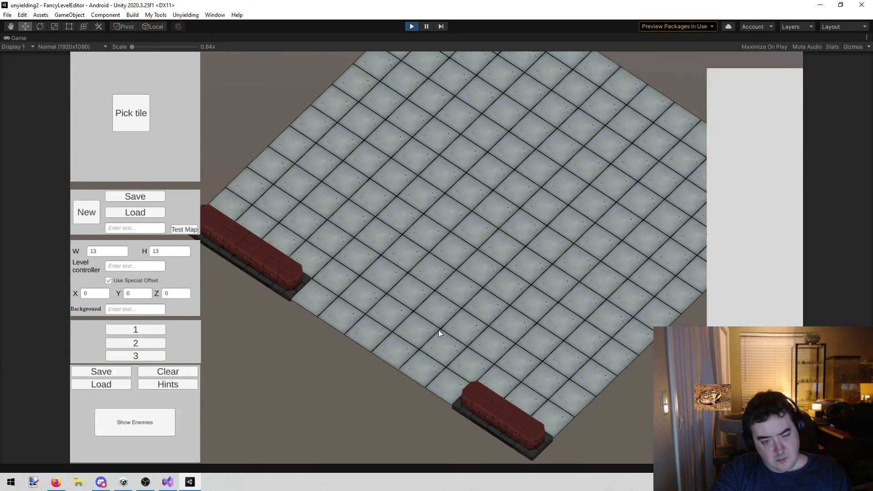
click(457, 375)
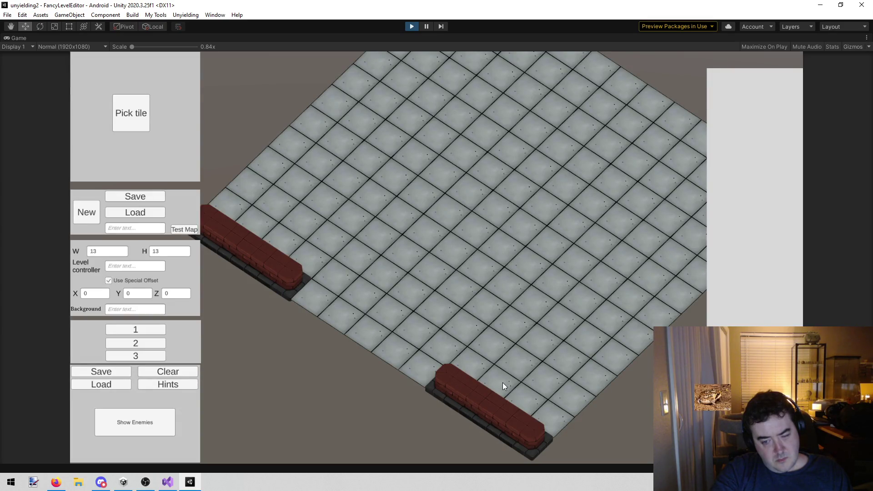
drag(496, 379, 550, 410)
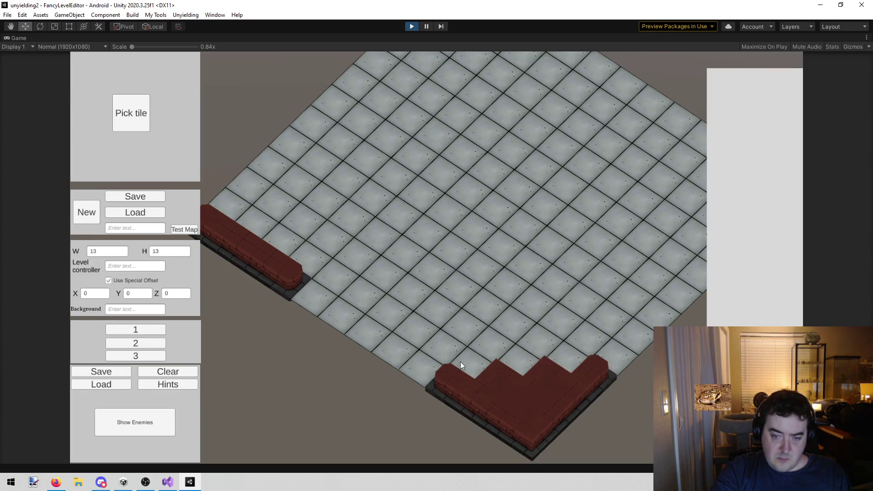
key(a)
key(a)
key(a)
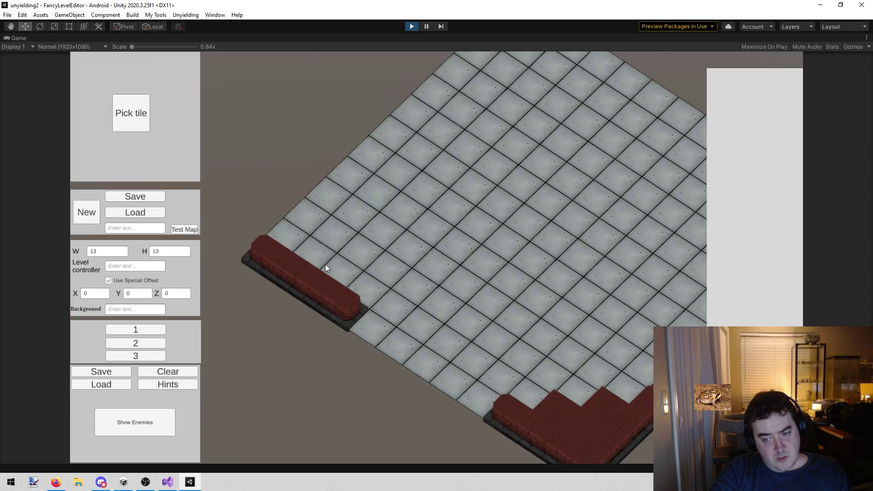
mouse_move(349, 270)
mouse_down()
mouse_move(314, 250)
mouse_move(311, 229)
mouse_move(364, 253)
mouse_up()
click(137, 122)
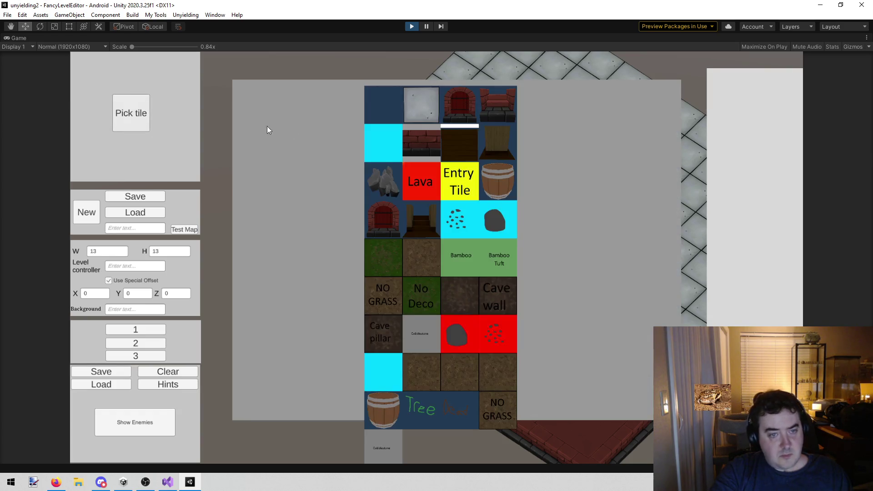
Paint a brick wall along the right corner's edges, filling its inner corner.
click(408, 109)
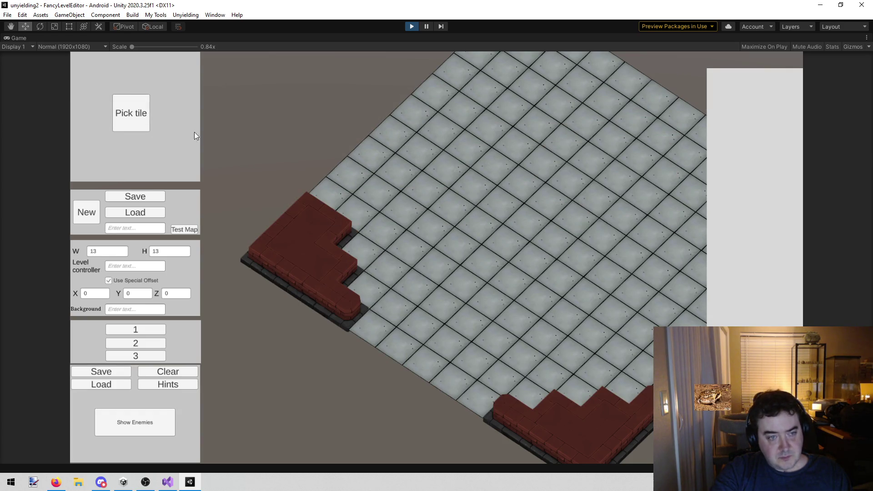
click(133, 99)
click(421, 98)
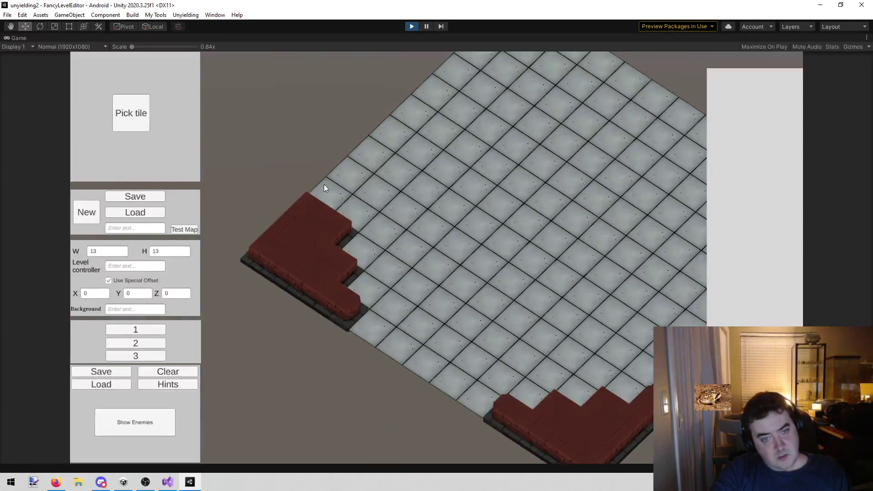
key(d)
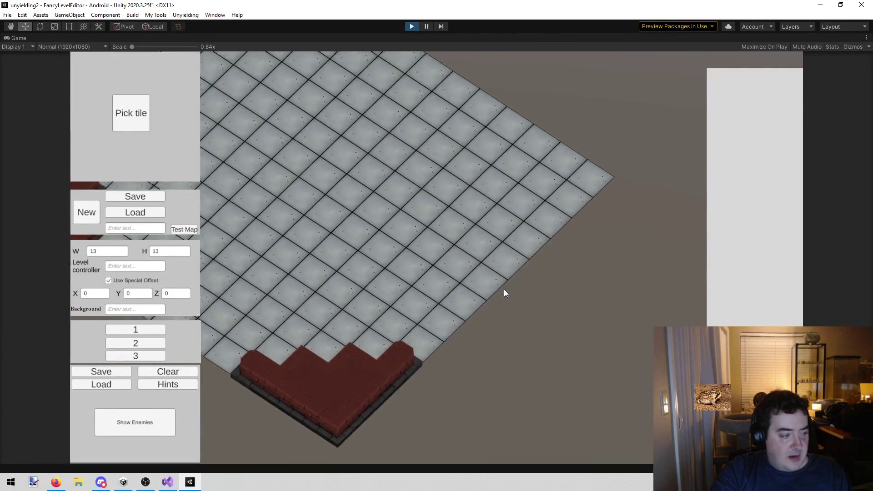
key(a)
mouse_move(471, 202)
mouse_down()
mouse_move(525, 244)
mouse_move(466, 300)
mouse_up()
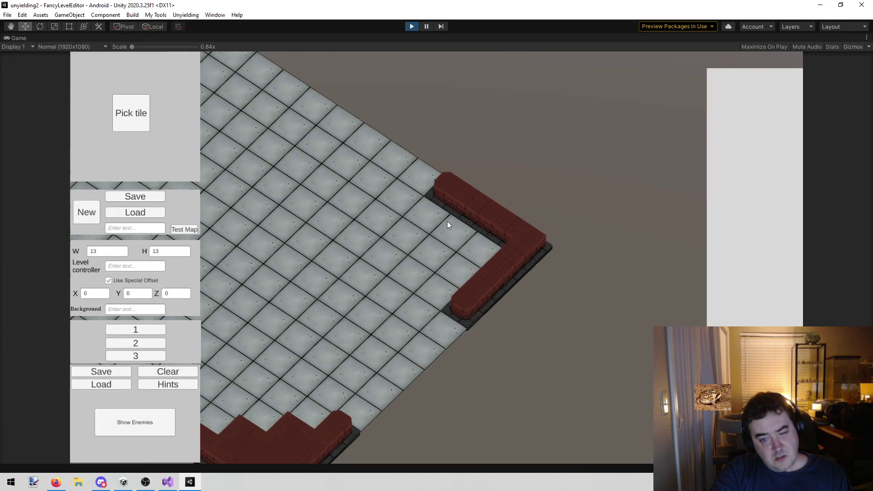
drag(449, 225, 472, 241)
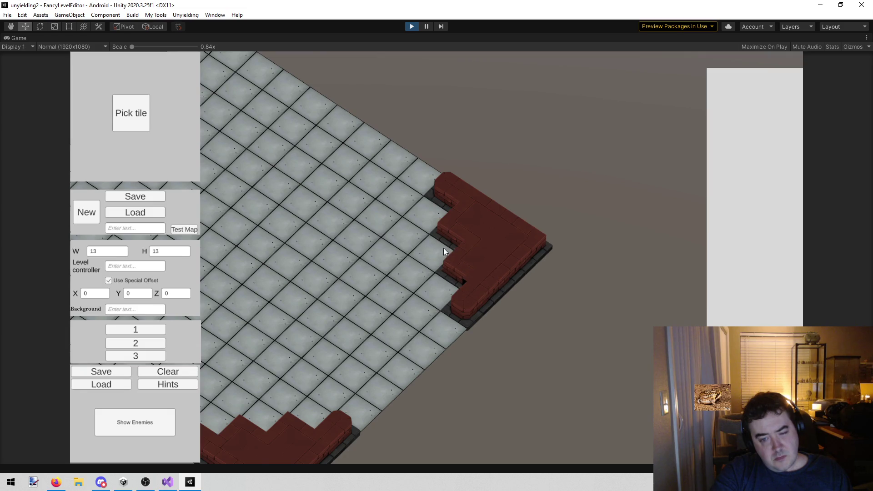
Paint a brick wall around the top corner, then rotate and zoom out to see all corners.
key(w)
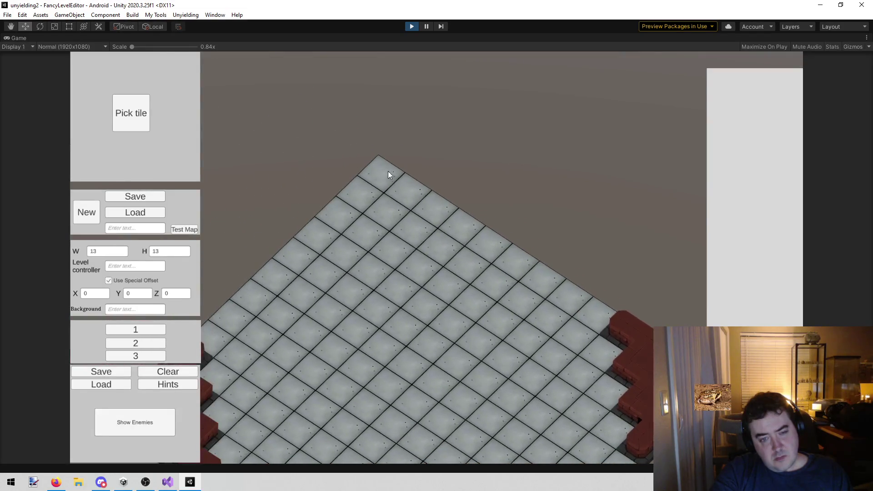
drag(393, 175, 429, 202)
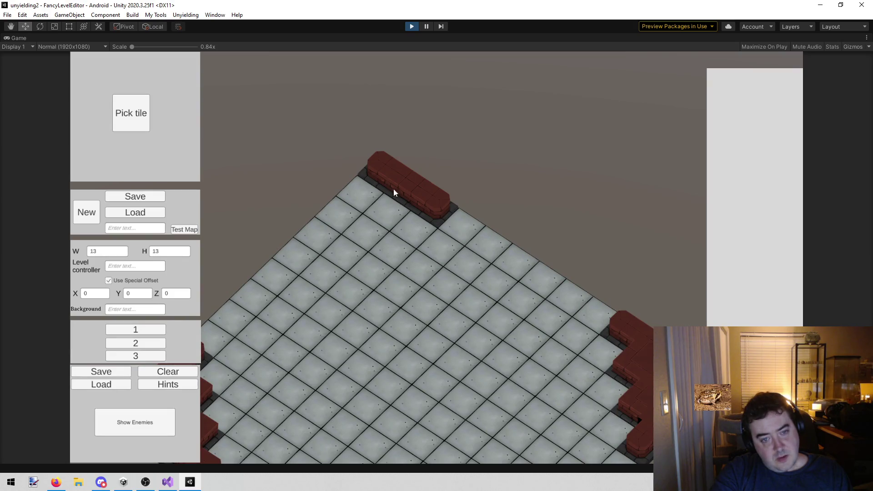
mouse_move(356, 192)
mouse_down()
mouse_move(337, 207)
mouse_move(451, 228)
mouse_up()
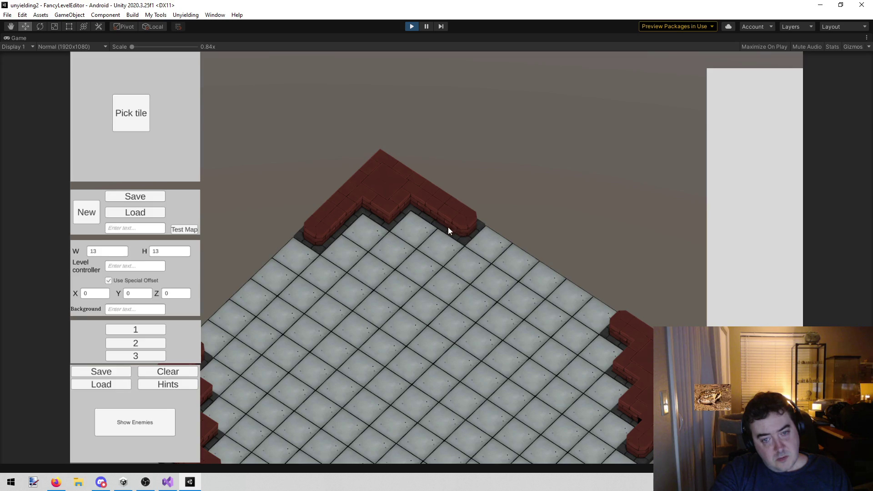
key(e)
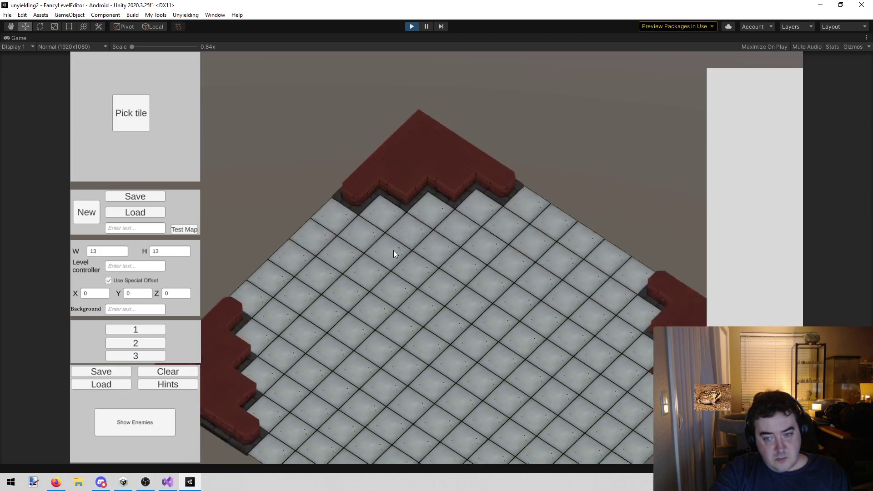
scroll(546, 369, down, 3)
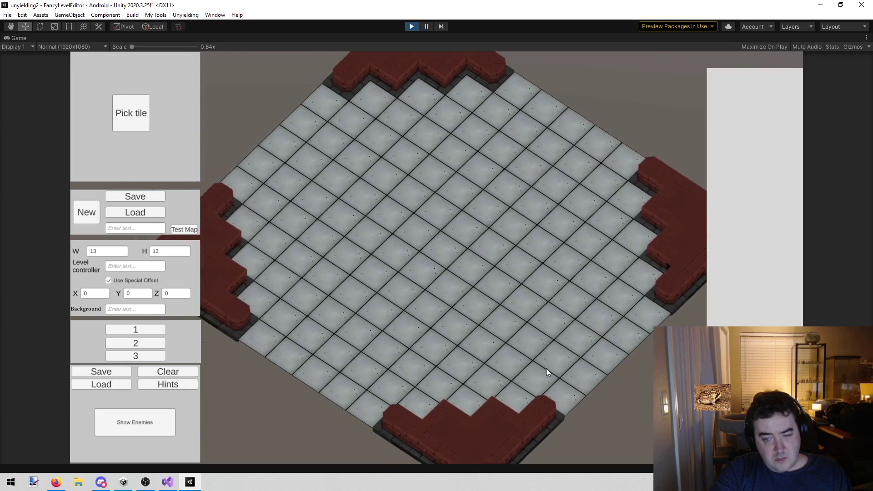
scroll(545, 370, down, 1)
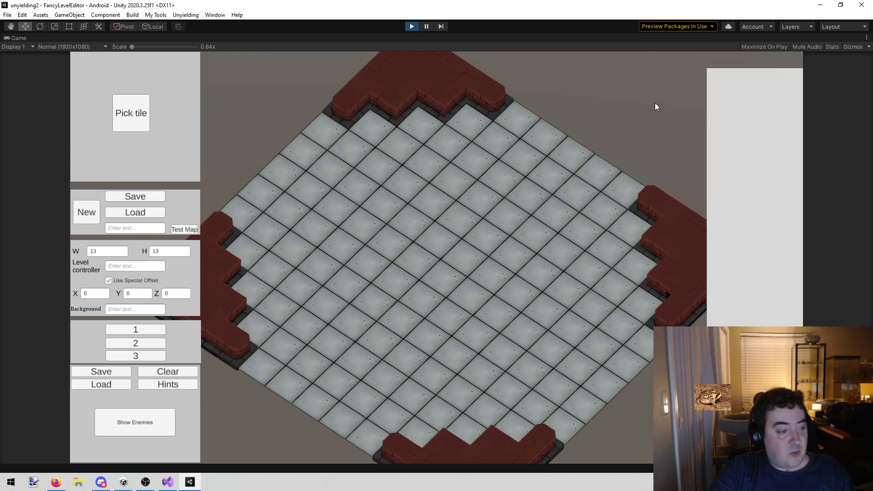
key(a)
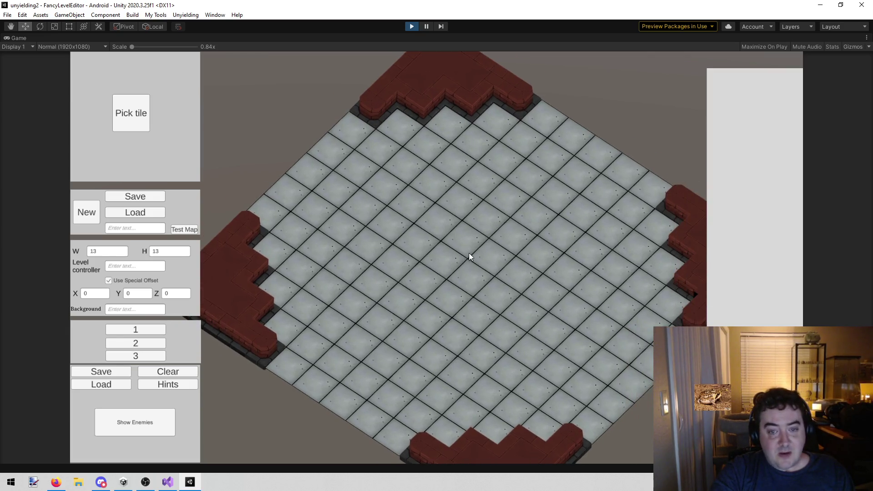
key(d)
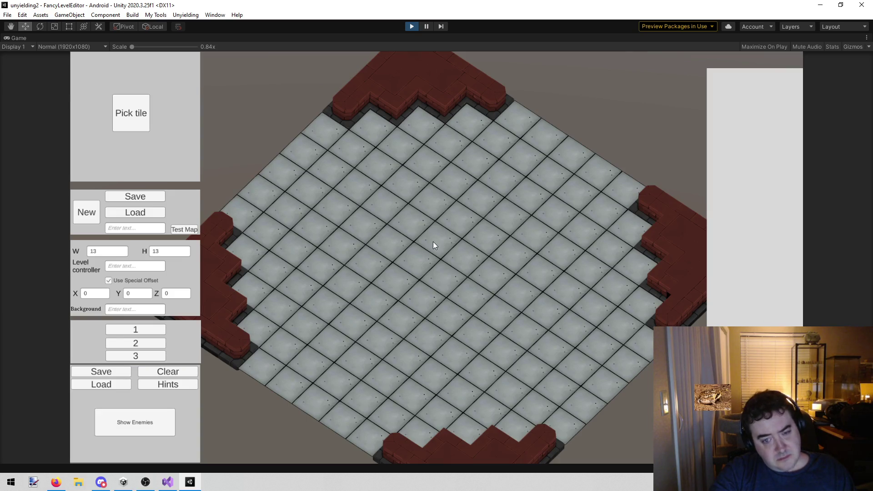
Paint a square brick block in the grid centre and place rock tiles on the floor.
mouse_move(406, 280)
mouse_down()
mouse_move(447, 300)
mouse_move(482, 269)
mouse_move(452, 269)
mouse_move(433, 342)
mouse_up()
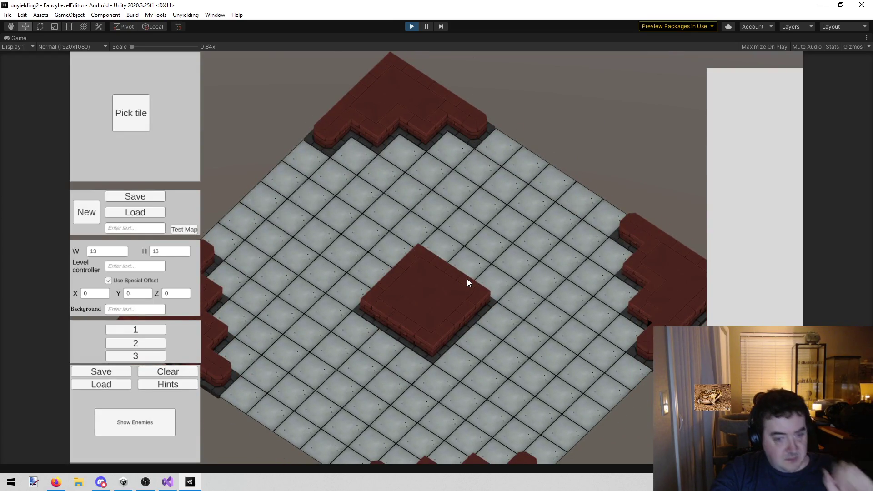
click(145, 120)
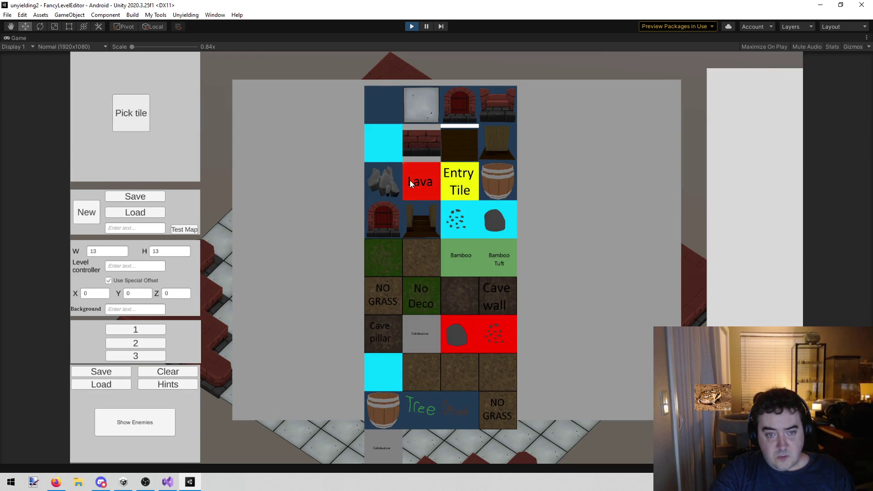
click(389, 180)
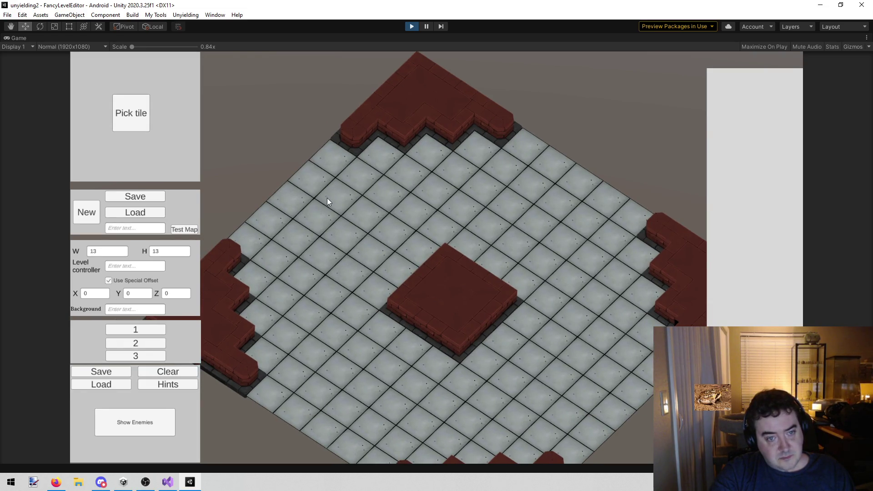
click(318, 212)
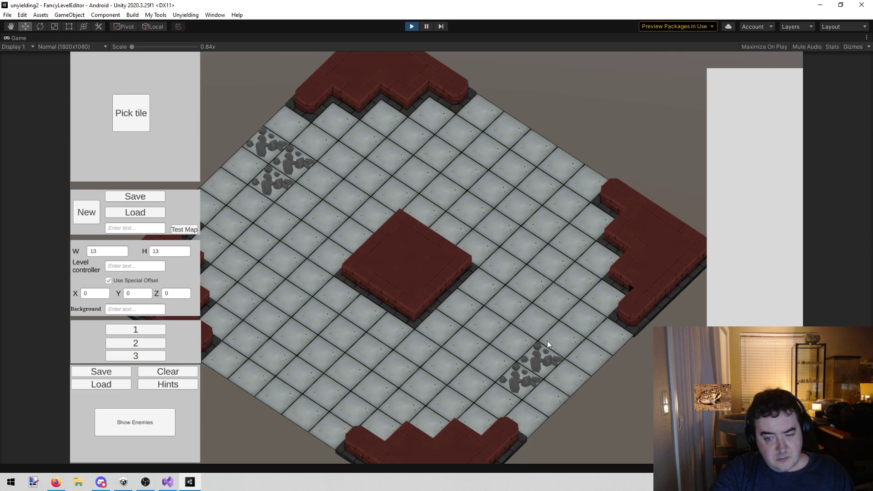
Place the first party character on a floor tile by the left wall.
key(Right)
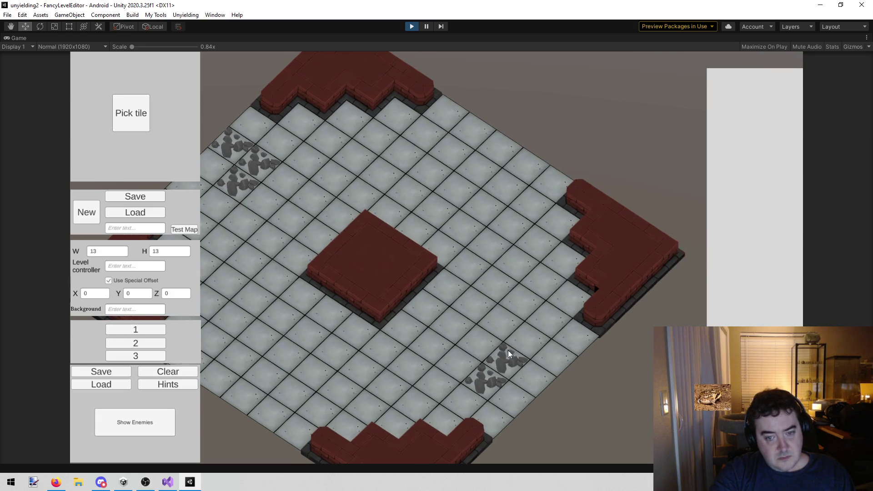
key(Left)
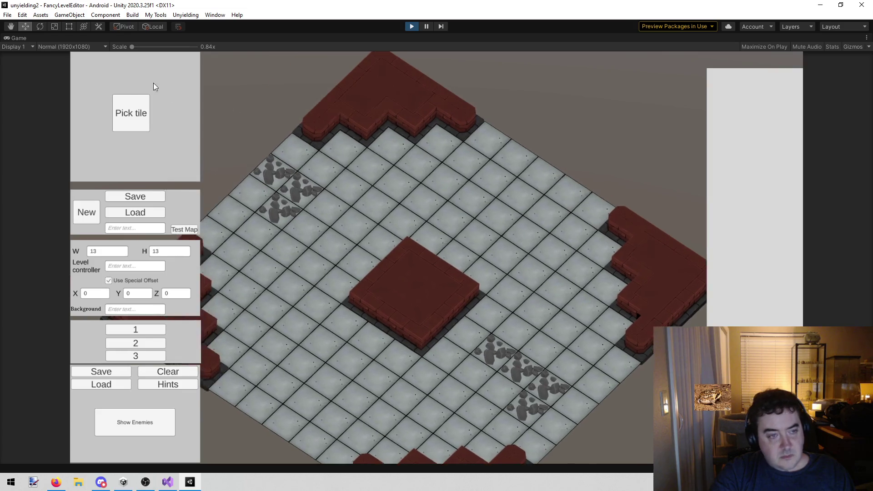
click(129, 113)
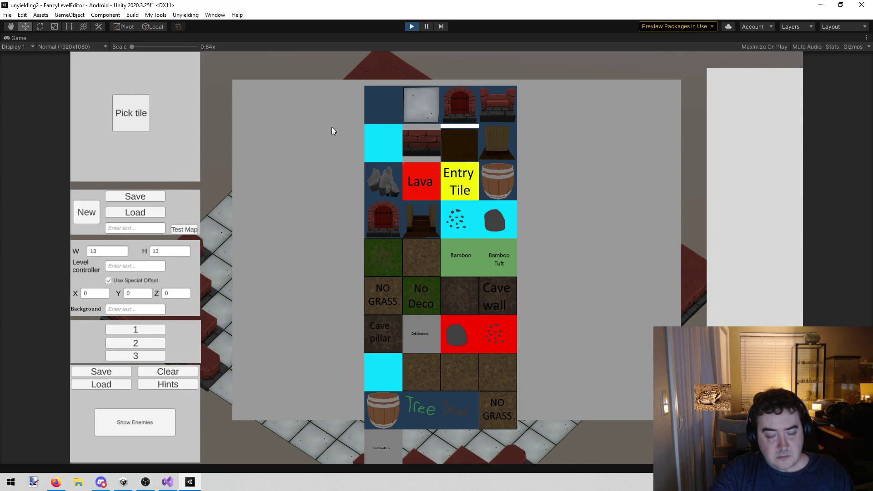
click(431, 104)
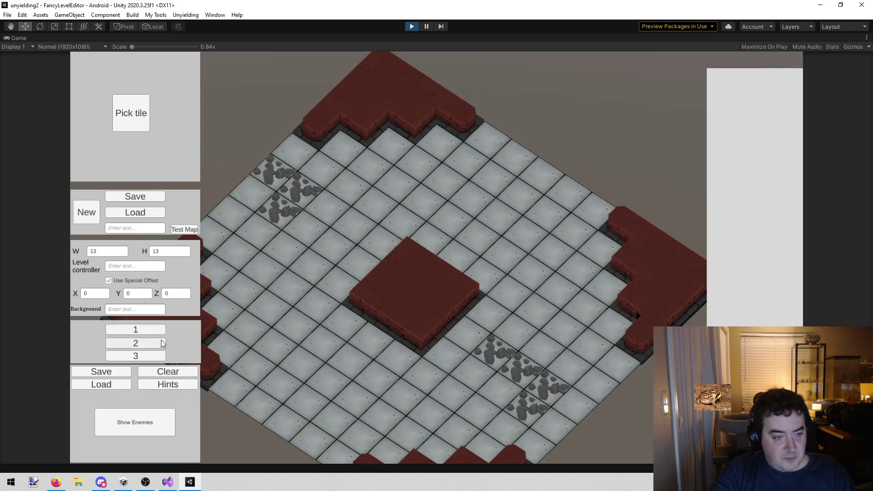
text(s)
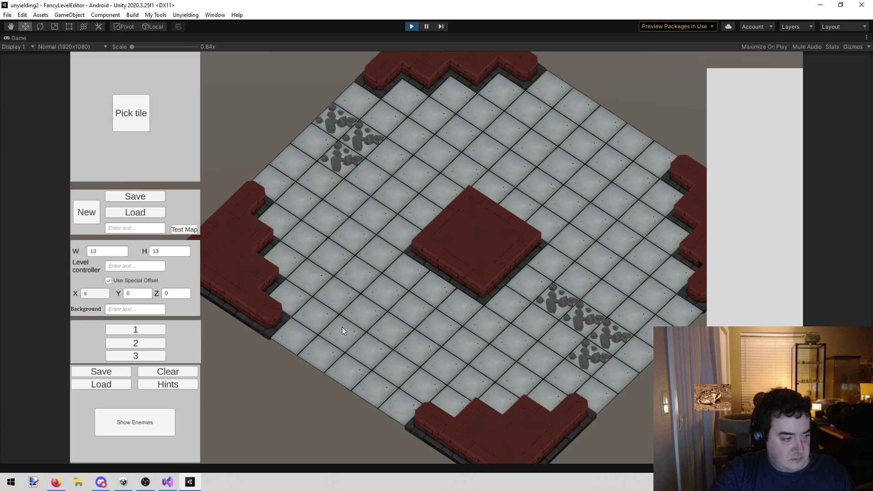
click(340, 332)
click(131, 115)
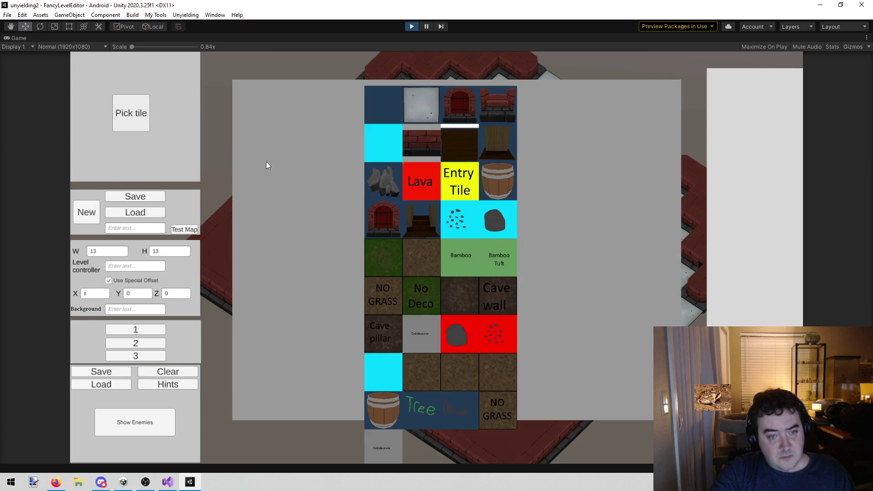
click(371, 122)
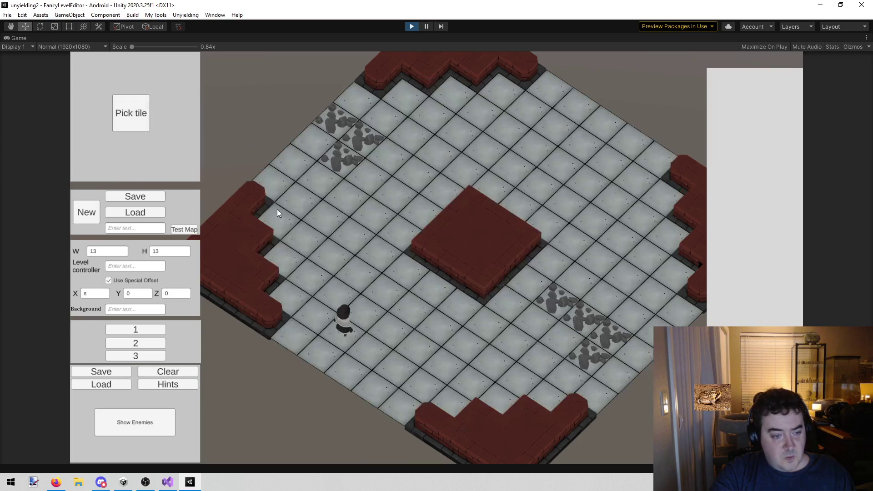
Place the second, red-haired party character on the floor.
click(146, 340)
click(369, 349)
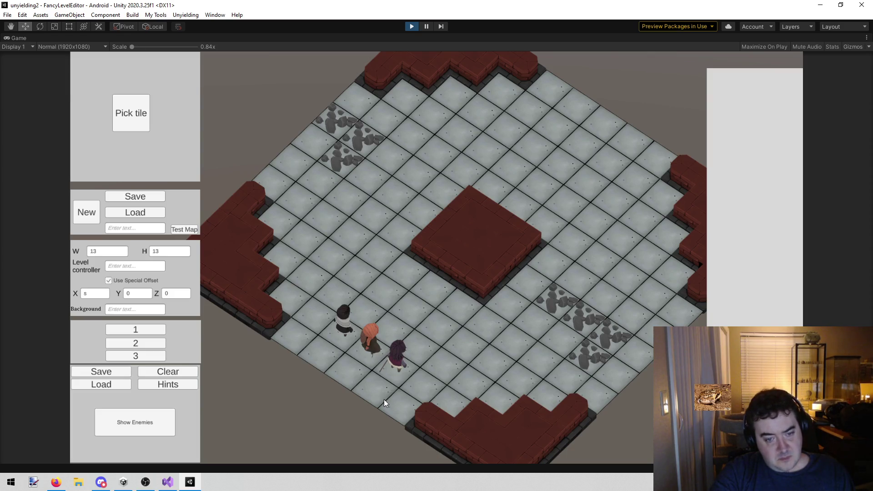
key(w)
key(d)
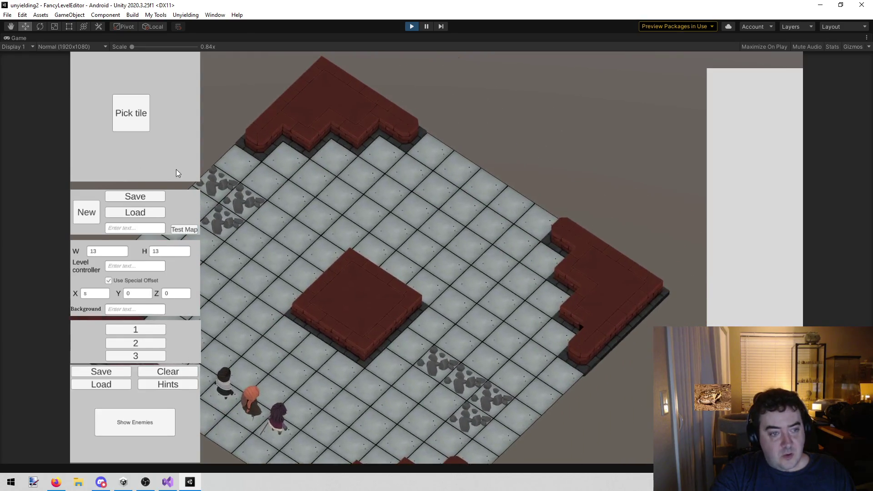
Browse the enemy list, place a Moonite on tile 10,5, then remove it.
click(121, 419)
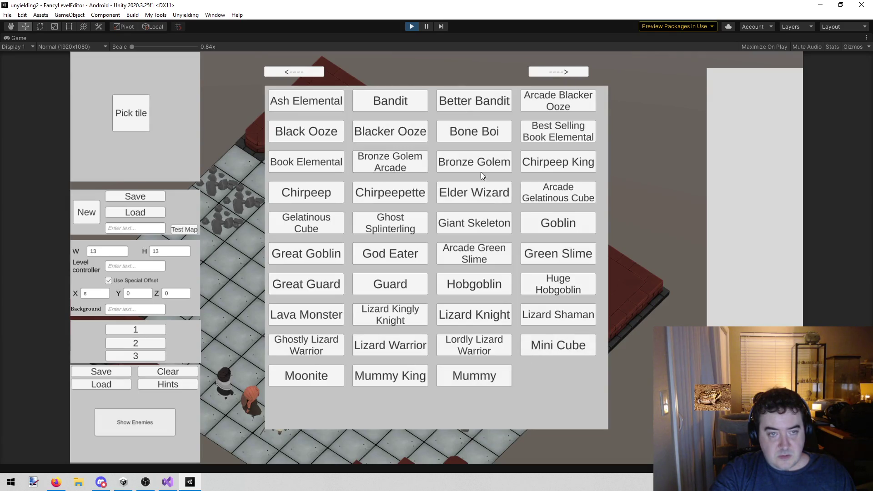
click(551, 71)
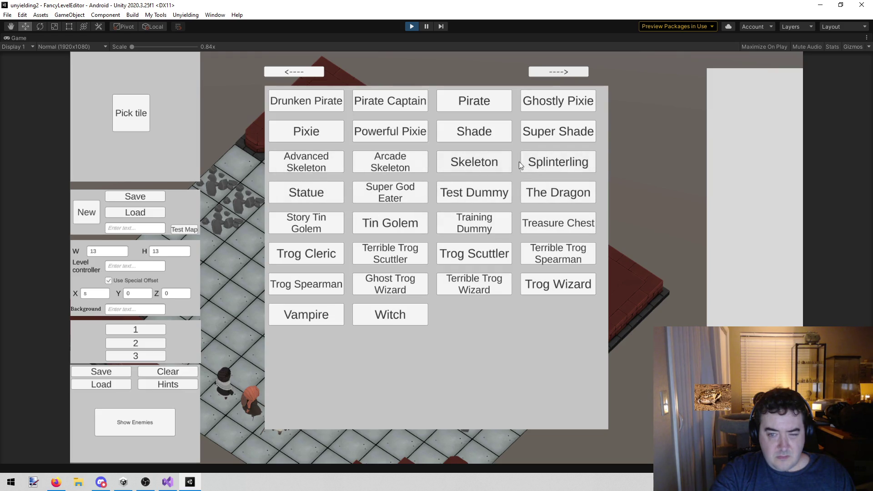
click(296, 73)
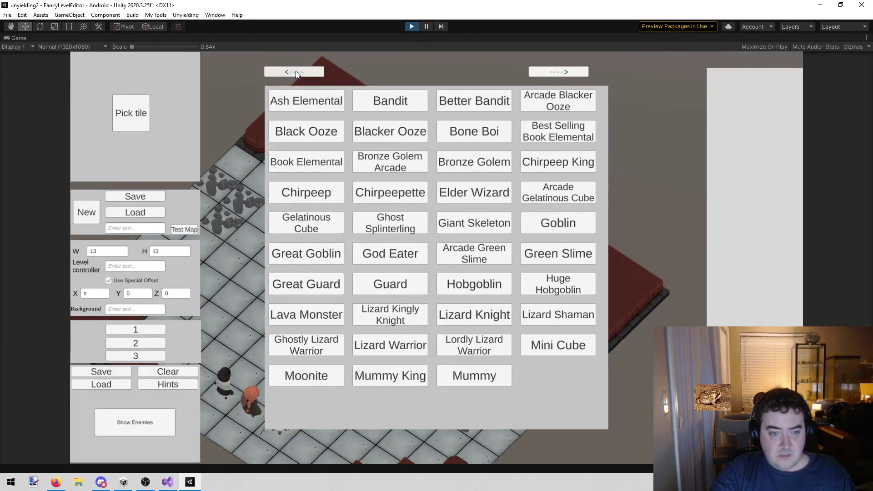
click(296, 73)
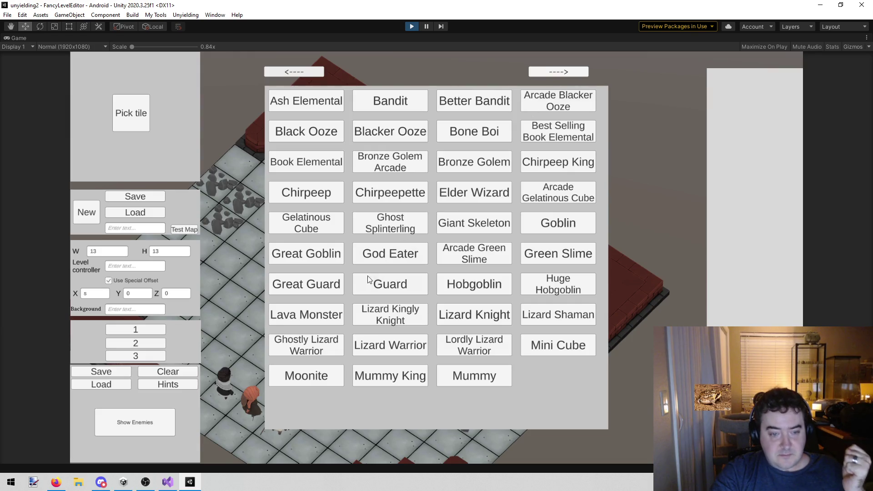
click(326, 379)
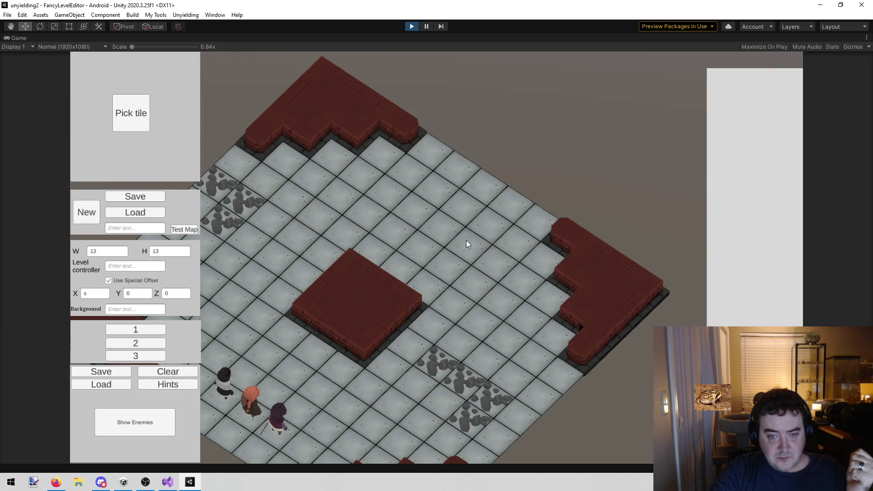
click(466, 240)
click(755, 251)
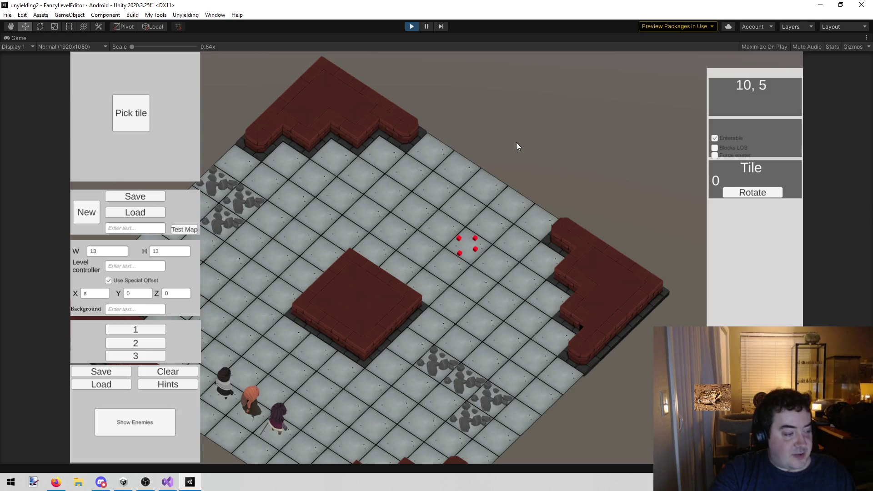
Pan the Game view until the whole walled 13×13 board and party are centred.
key(Down)
key(Up)
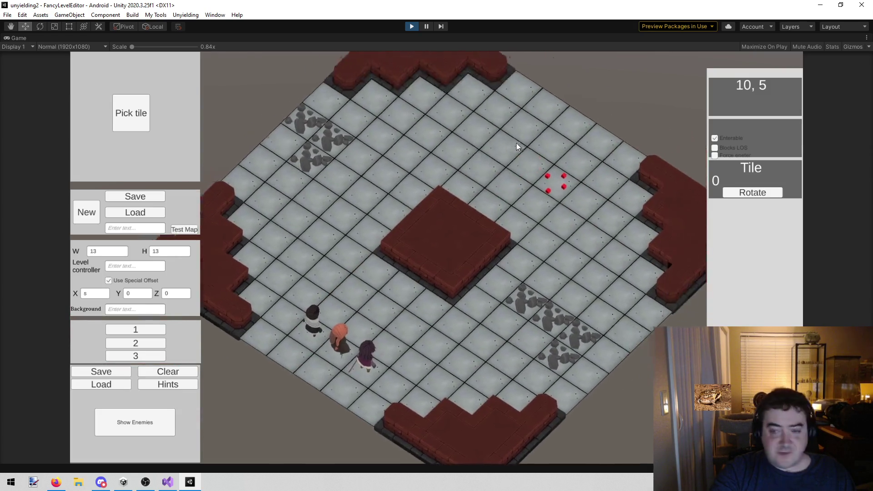
key(Right)
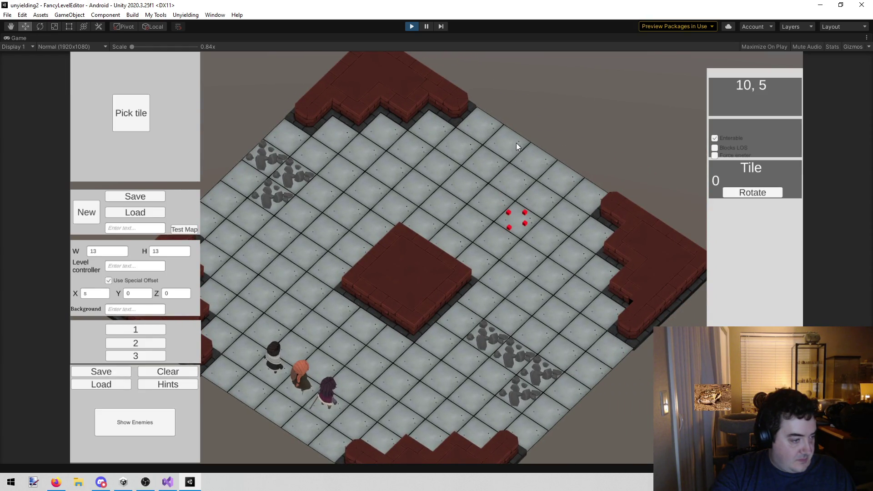
key(Right)
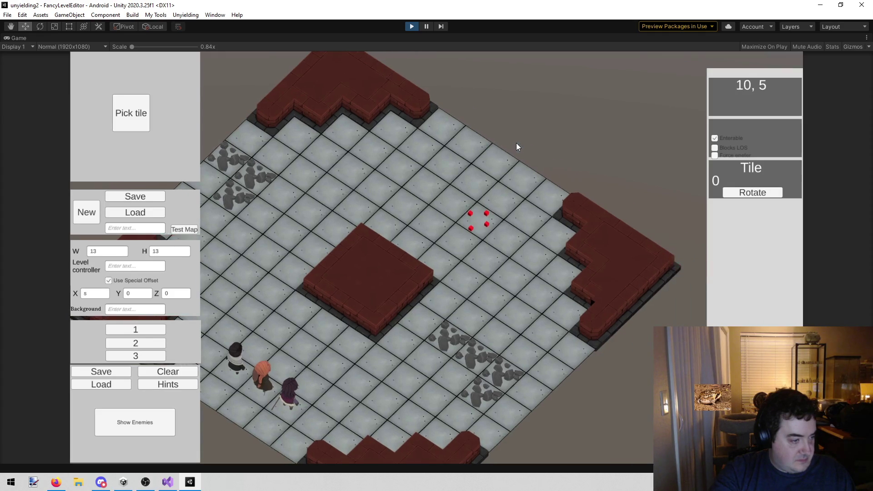
key(Left)
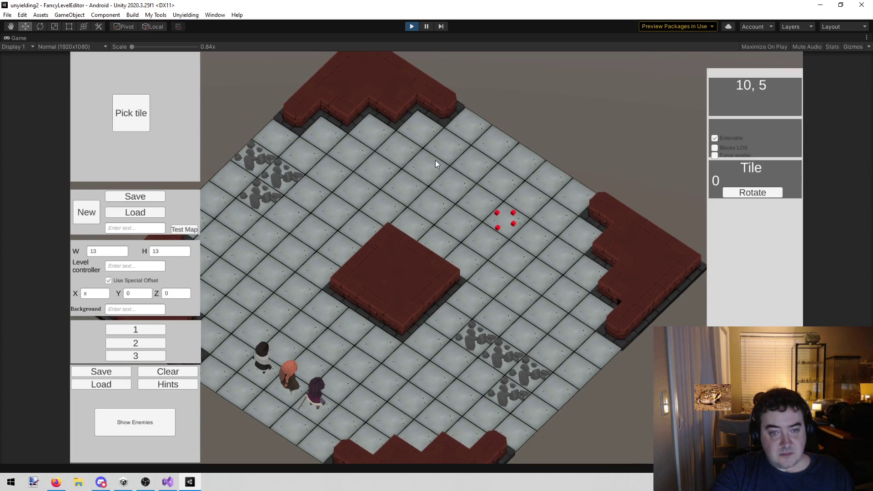
key(Left)
key(Down)
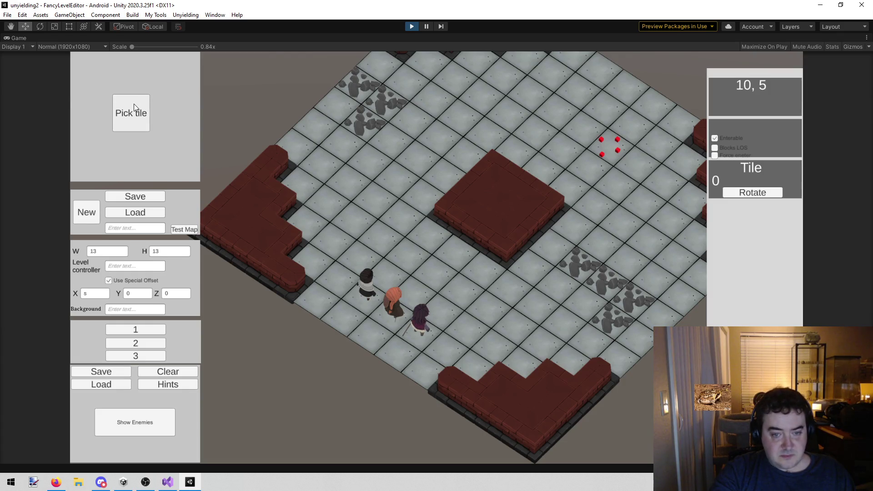
key(Right)
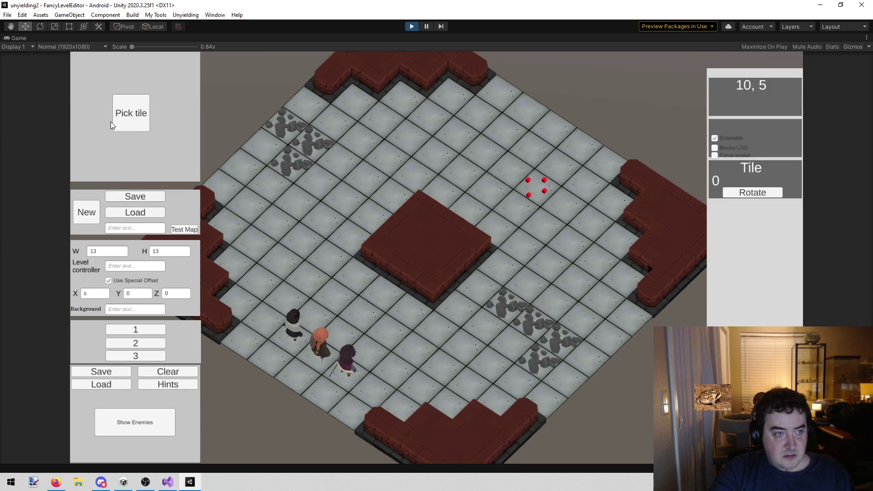
right_click(26, 37)
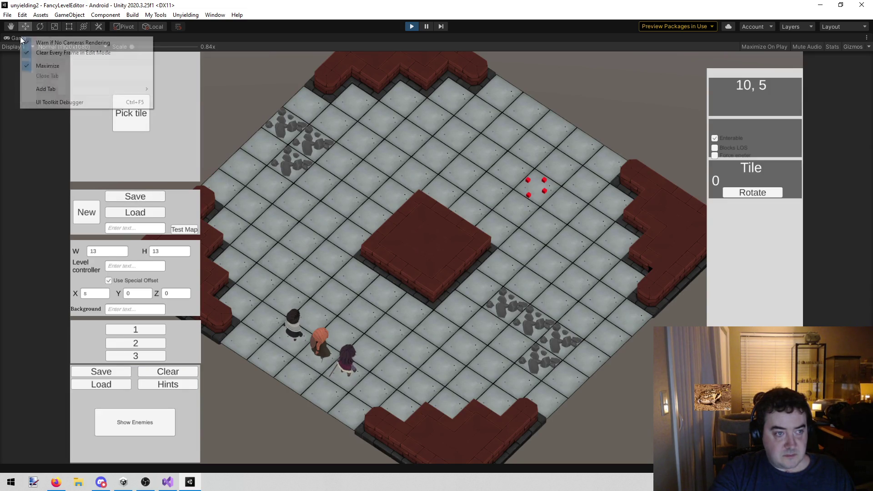
Restore the full editor layout, select Props in the Hierarchy and show the Project browser.
click(49, 64)
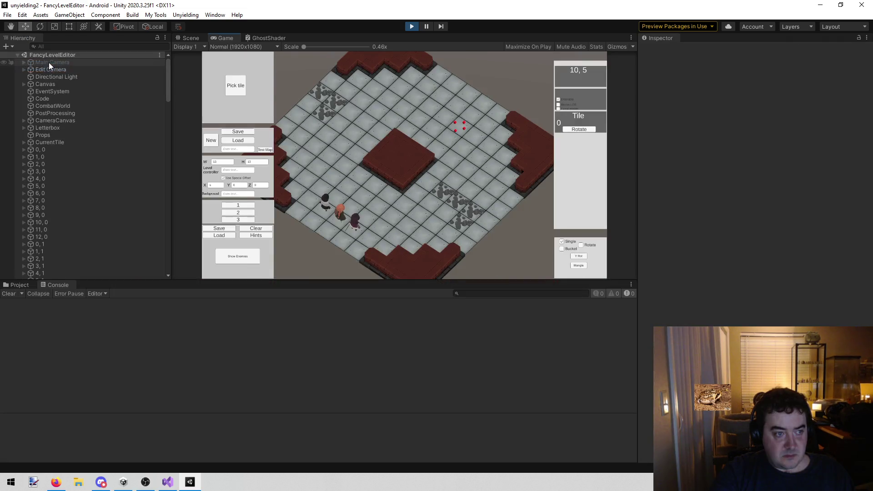
click(58, 135)
click(16, 285)
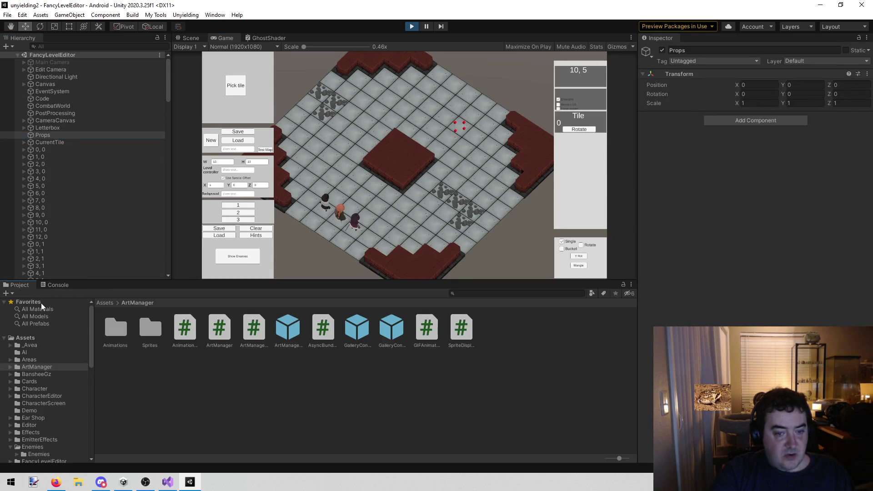
Browse the project assets to Assets > Models > Prefabs and select the Props folder.
scroll(64, 351, down, 3)
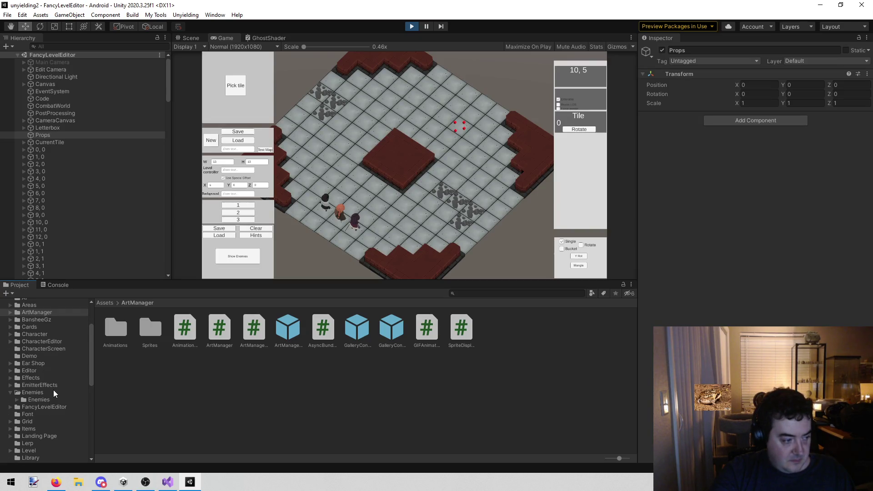
click(10, 394)
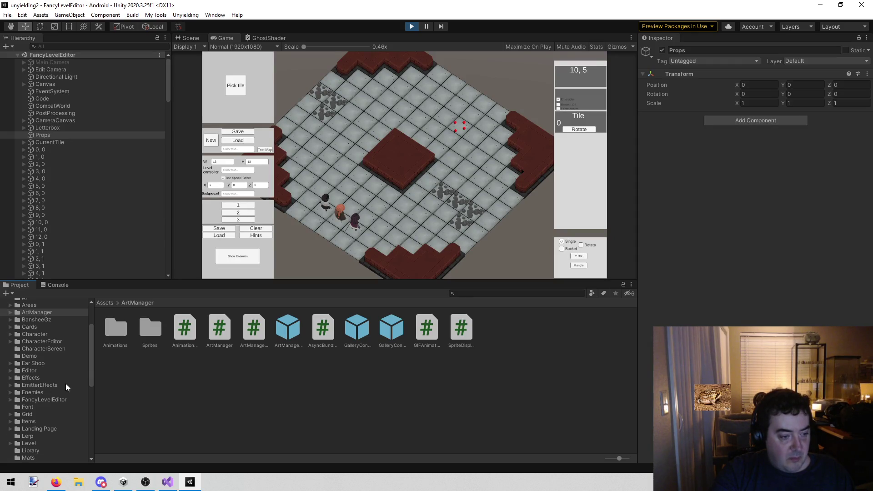
click(55, 389)
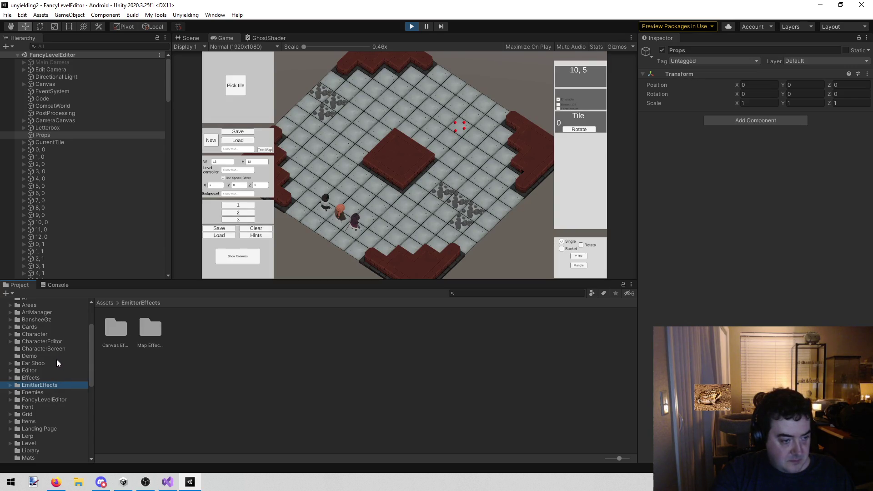
scroll(50, 390, down, 4)
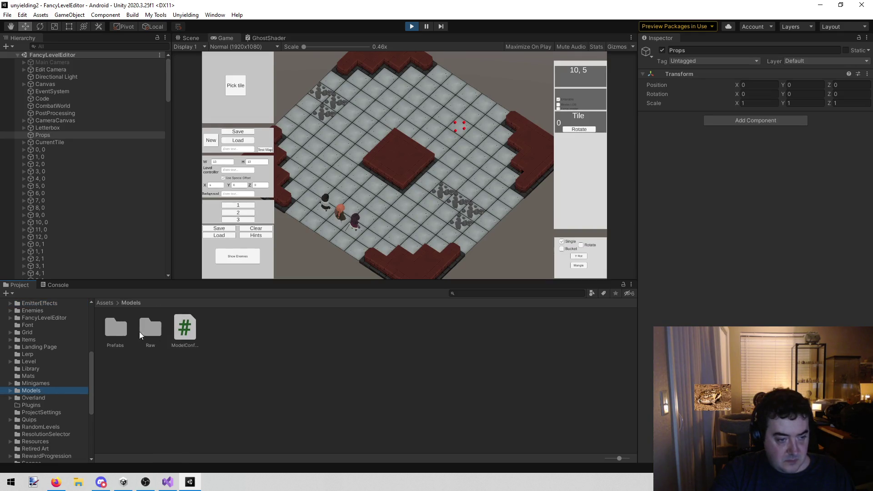
double_click(116, 328)
click(216, 326)
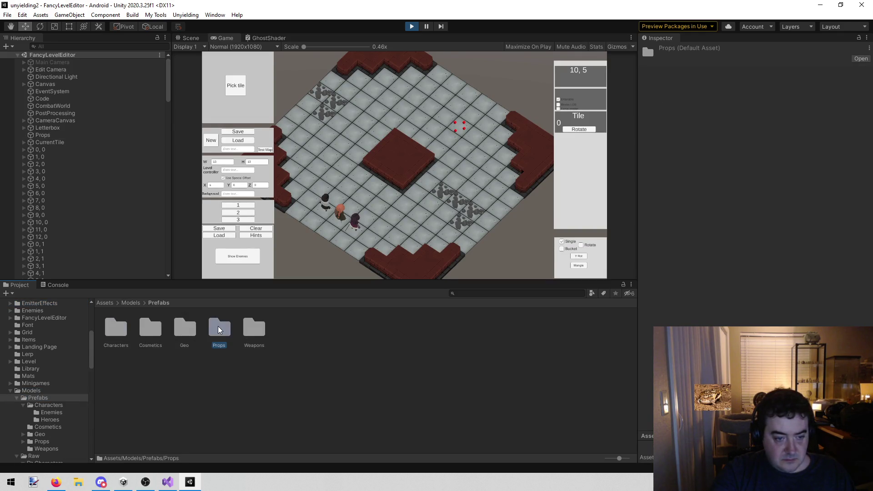
Drag the DustEmitter prefab from Prefabs/Props onto Props in the Hierarchy, adding a DustEmitter(Clone).
double_click(217, 326)
scroll(274, 358, down, 1)
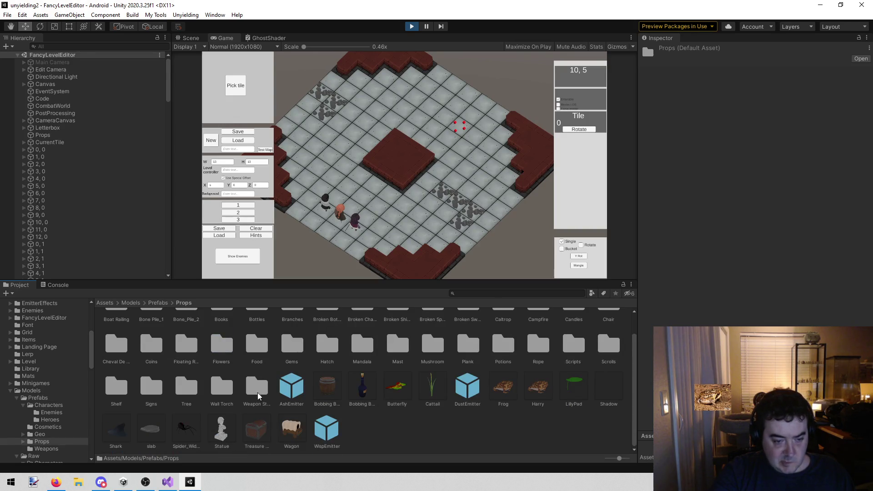
drag(459, 397, 50, 136)
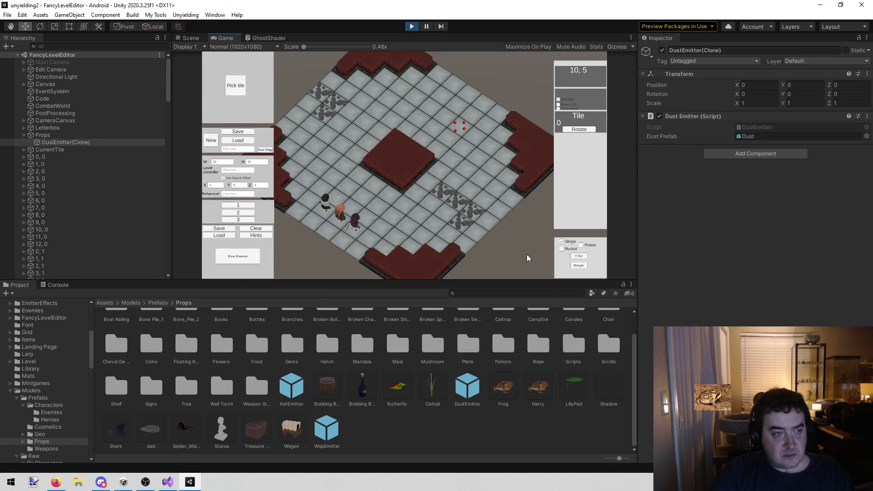
key(w)
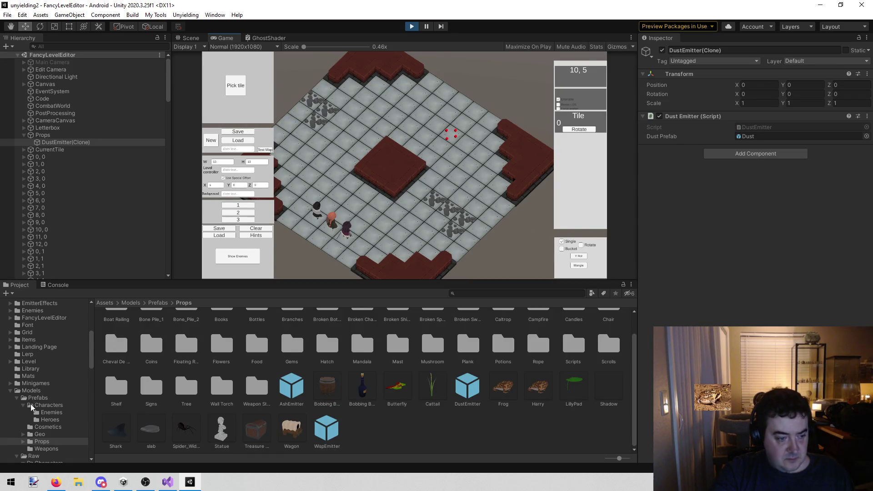
click(10, 390)
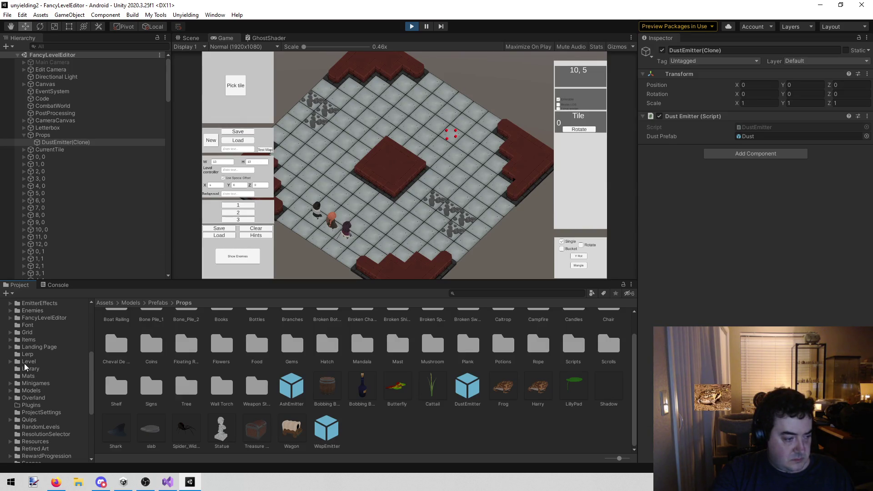
scroll(24, 364, down, 6)
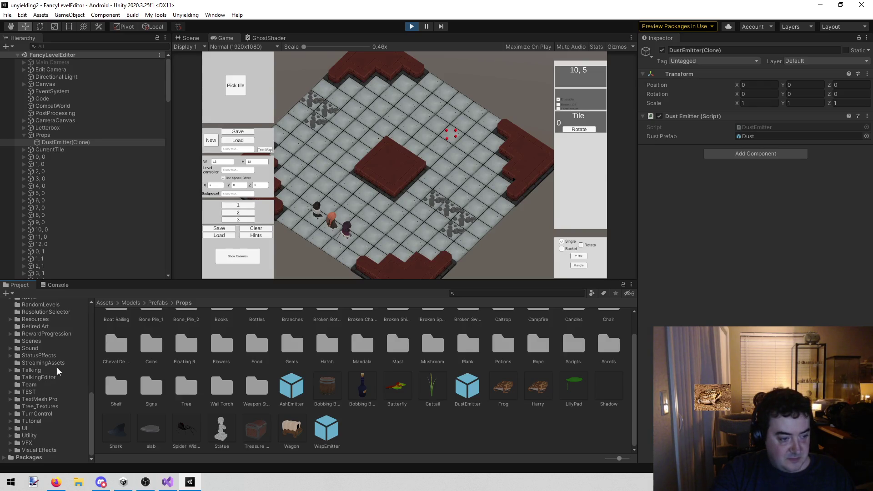
scroll(57, 370, up, 3)
Open Assets/Resources/Maps/RandomV2 in the Project panel and start saving the map in the level editor.
click(51, 373)
click(329, 325)
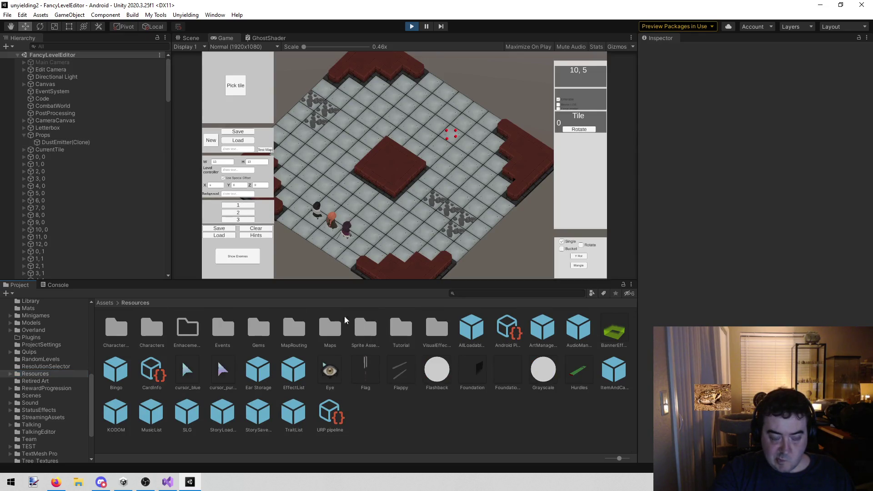
double_click(327, 324)
double_click(220, 327)
scroll(301, 378, down, 5)
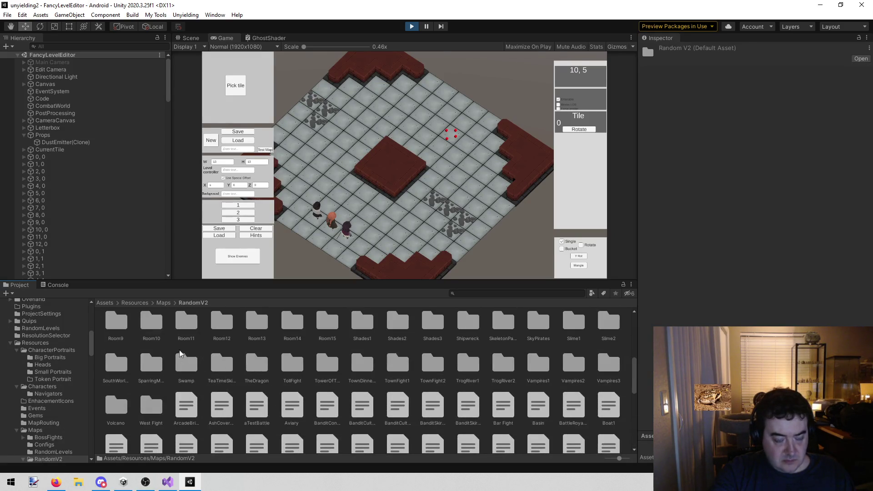
click(244, 132)
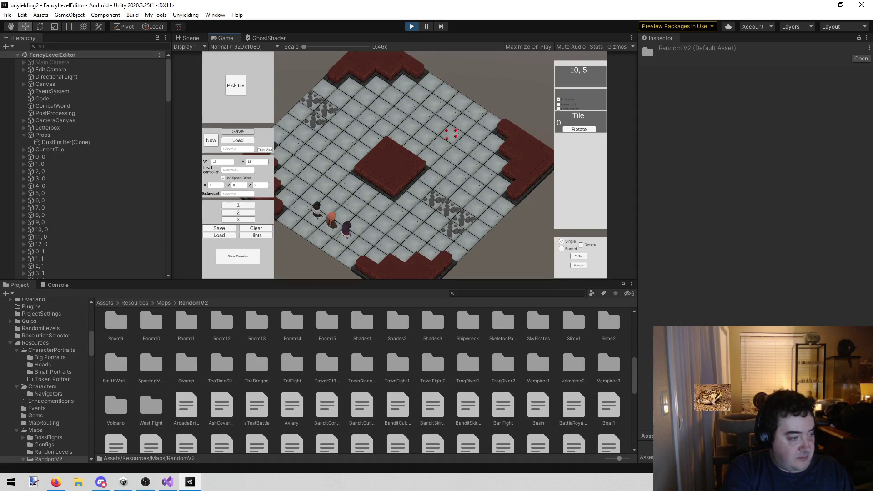
Confirm the save path under D:/Unyielding2, dismiss 'Save Failed!', and check the empty Console.
click(238, 131)
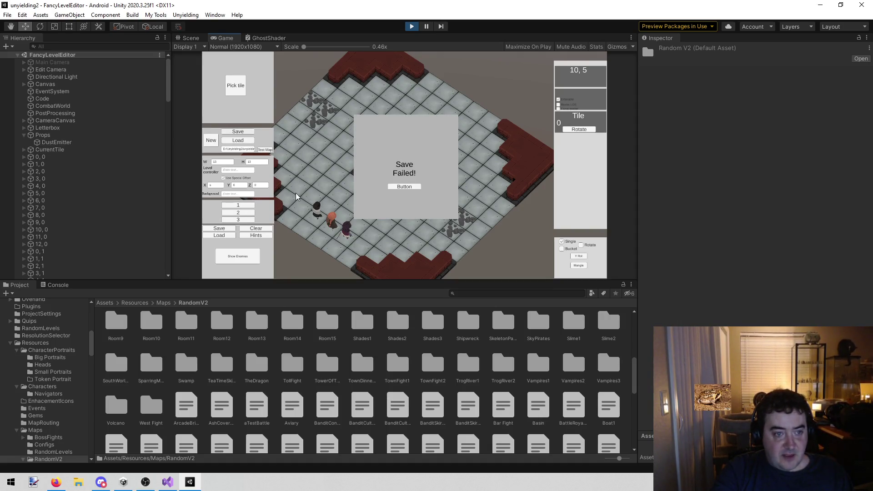
click(395, 187)
click(64, 286)
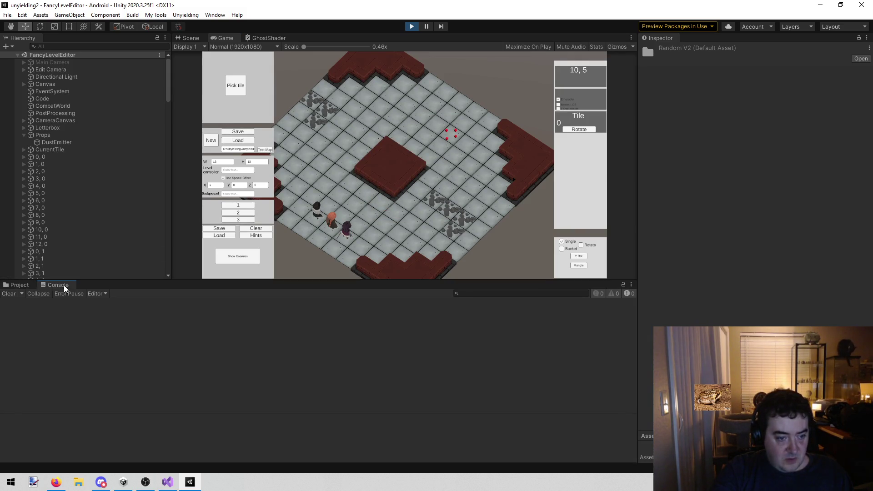
click(19, 285)
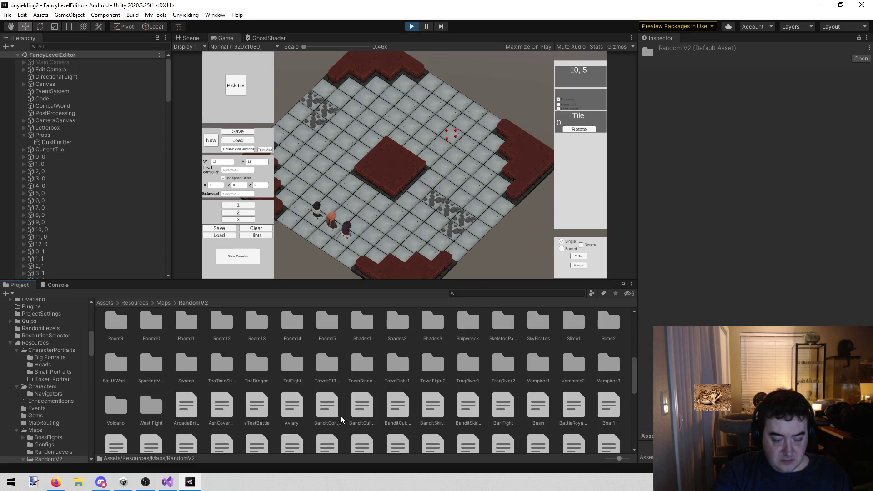
Look over the RandomV2 map files, inspect TowerOfTheGods, and show the RandomV2 folder in File Explorer.
scroll(342, 421, down, 3)
scroll(344, 416, down, 2)
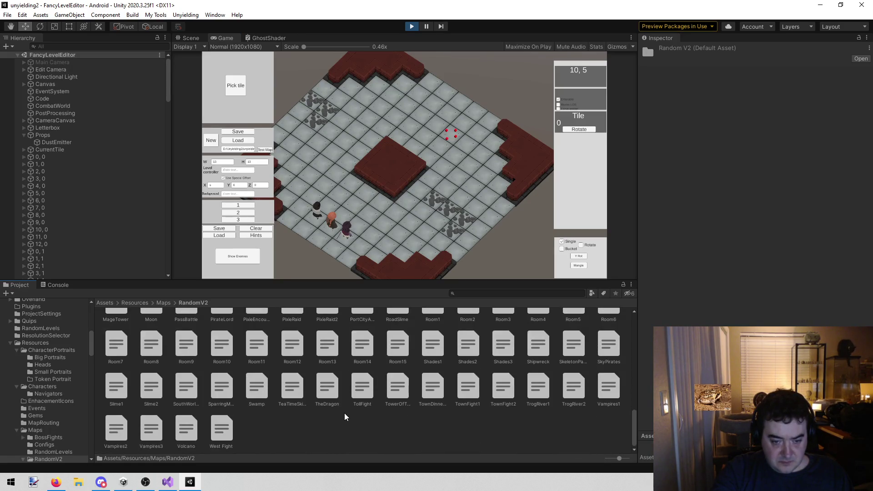
click(398, 387)
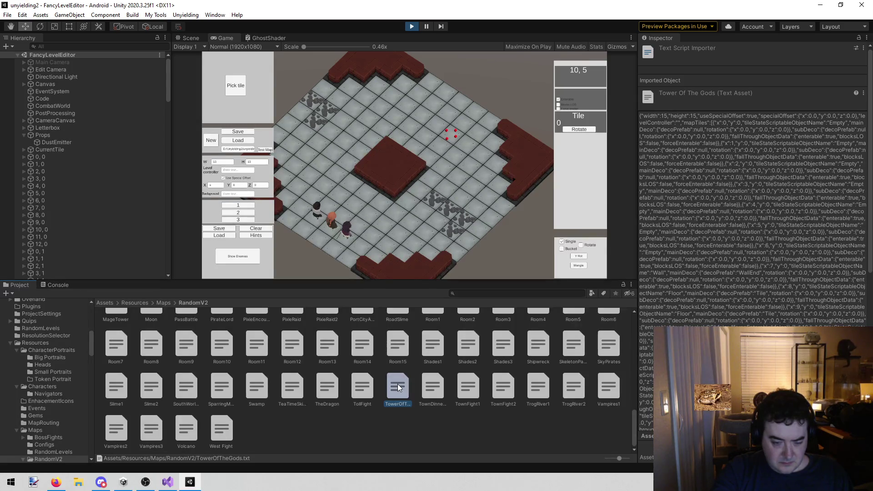
click(388, 430)
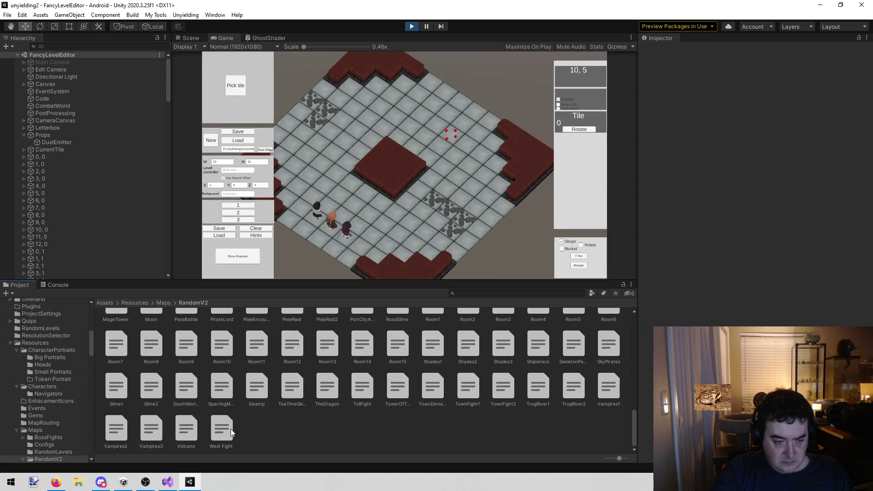
right_click(265, 424)
click(339, 194)
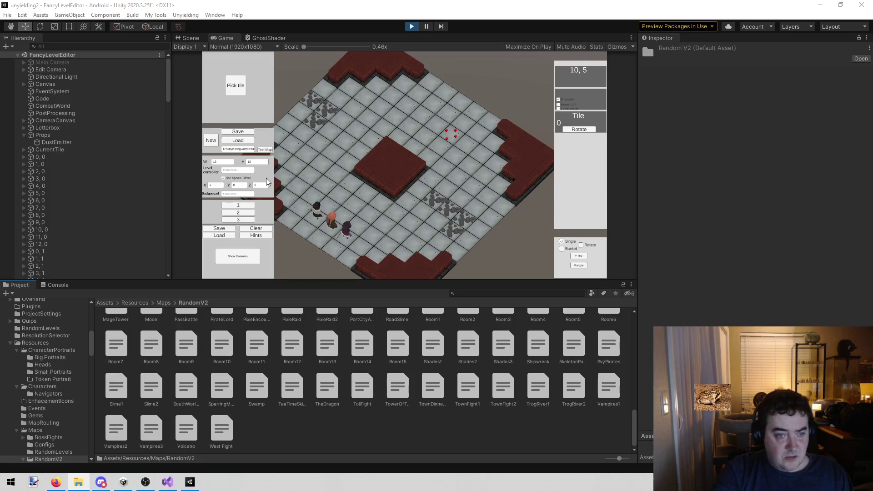
right_click(228, 37)
Maximize the game view and check the RandomV2/Tower4F1.txt map file path.
click(250, 65)
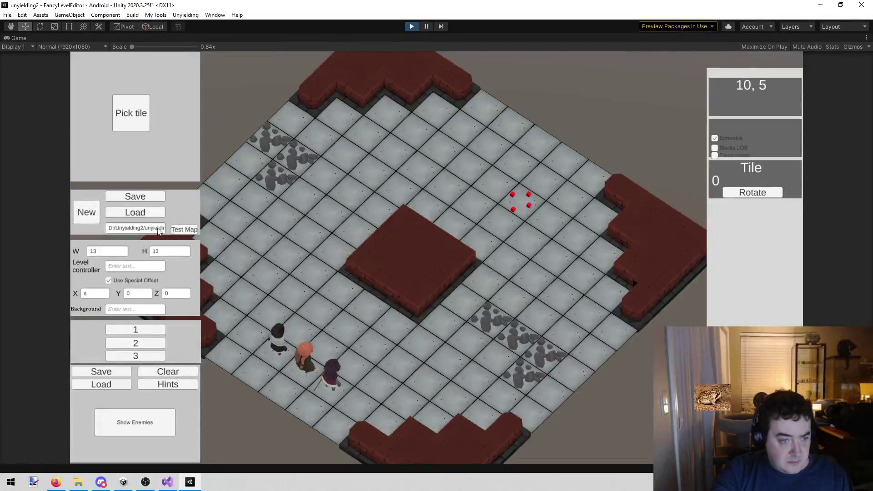
key(Right)
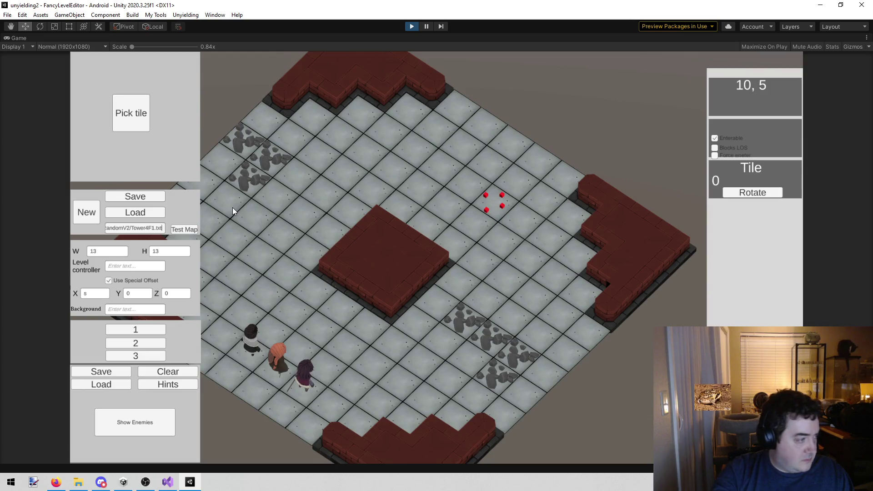
click(79, 482)
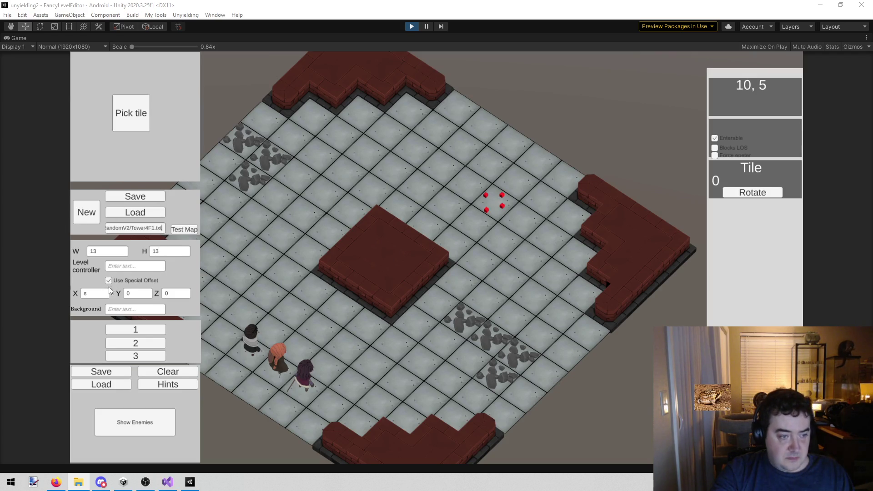
Change the map's X offset from the stray 's' to 0.
click(94, 291)
key(BackSpace)
text(0)
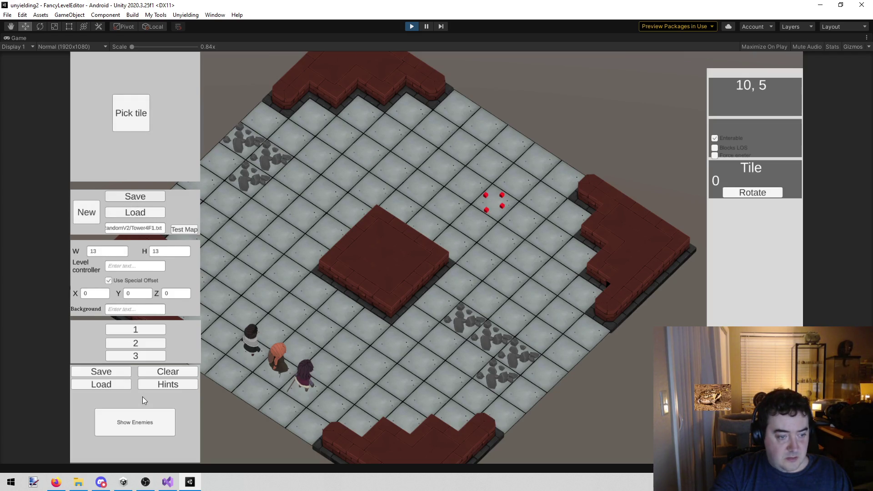
Place a Ghost Splinterling on tile 9,9 facing 270, then pick Ghostly Lizard Warrior next.
click(137, 412)
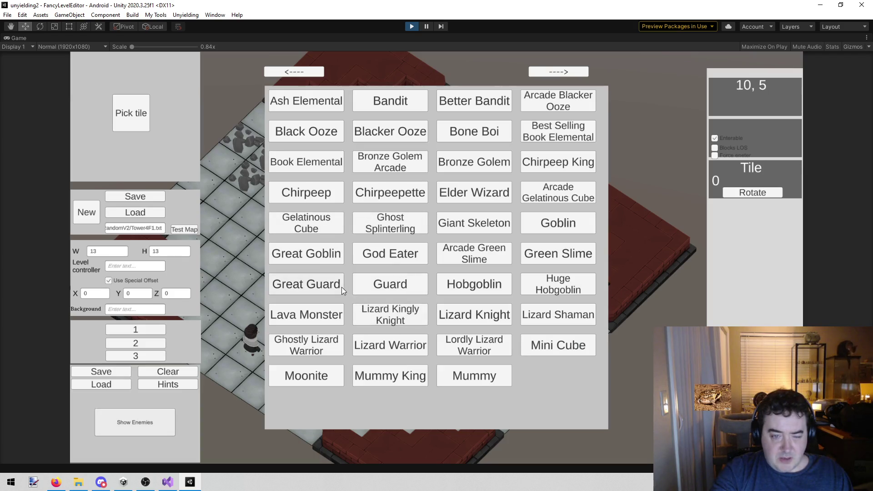
click(555, 71)
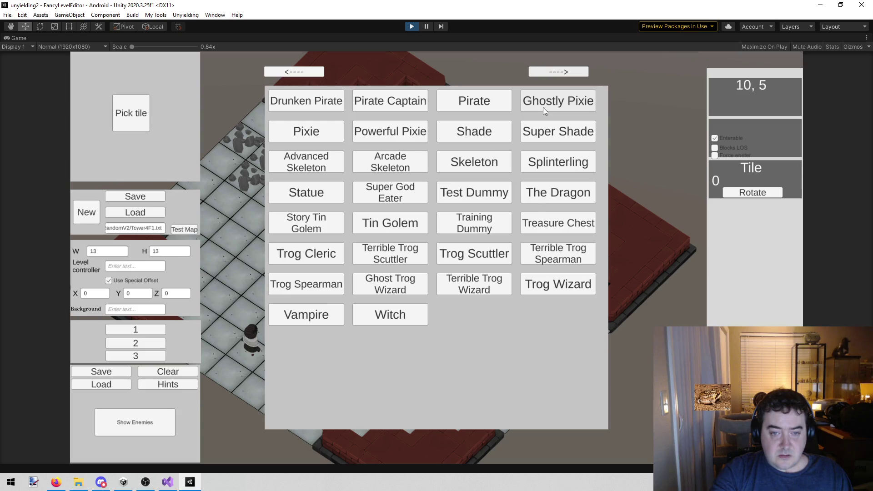
click(298, 73)
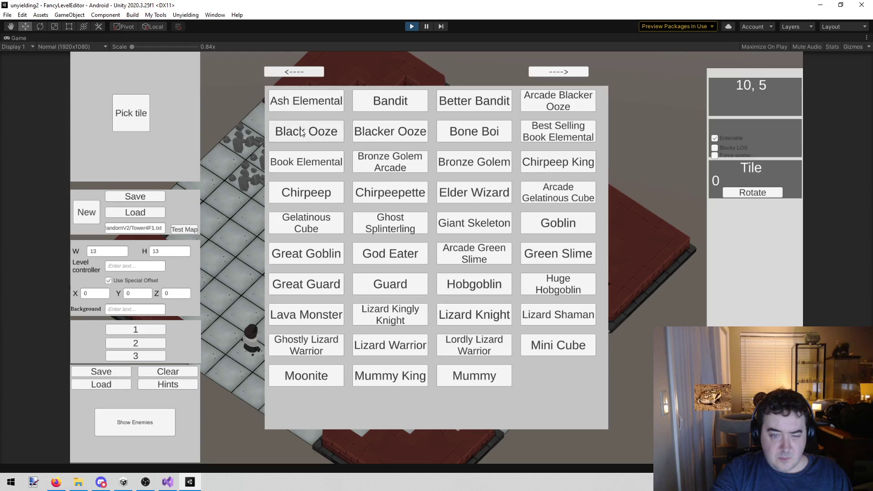
click(539, 74)
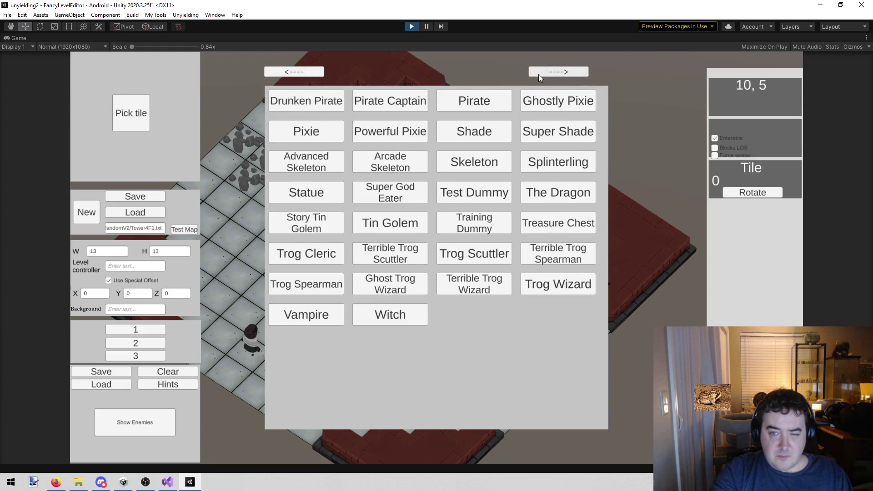
click(317, 73)
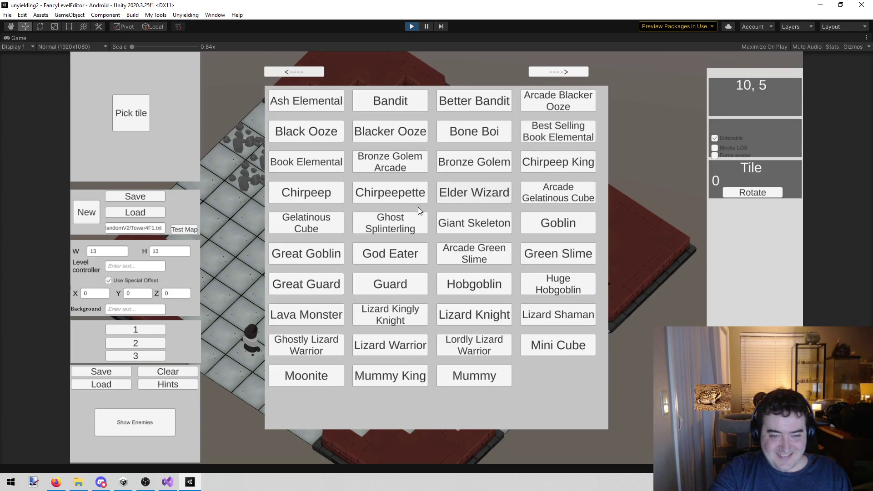
click(395, 221)
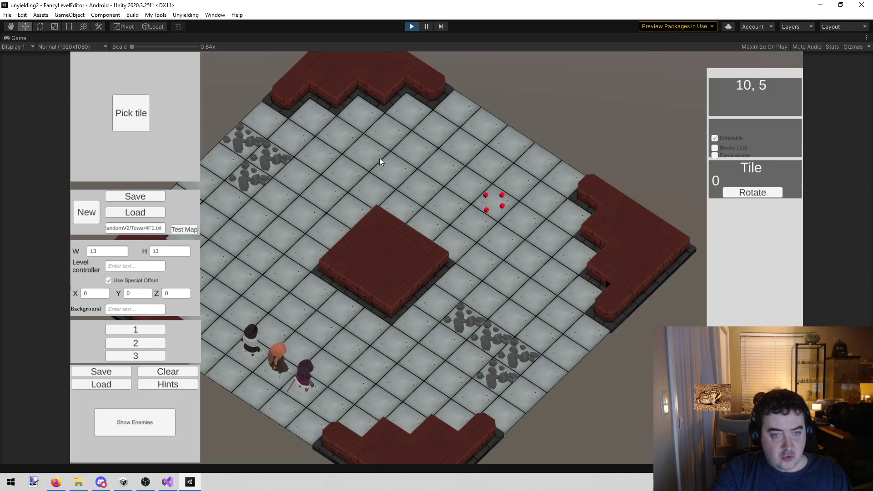
click(372, 150)
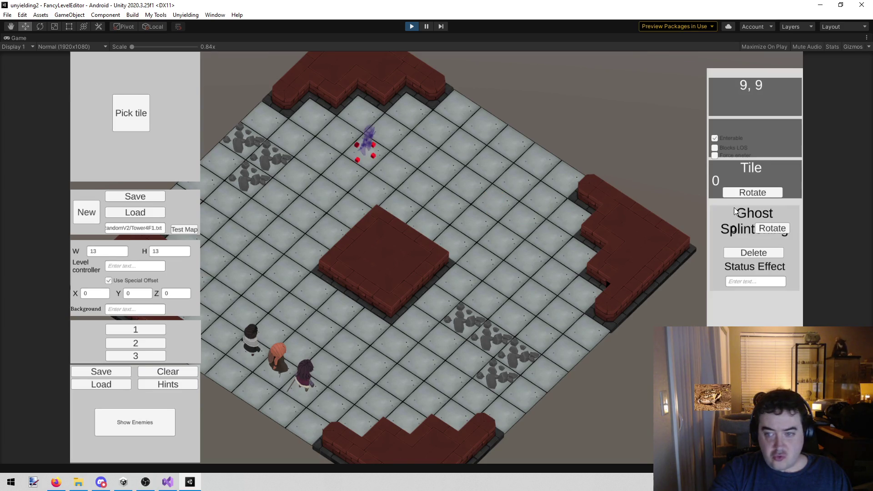
click(772, 228)
click(773, 227)
click(772, 228)
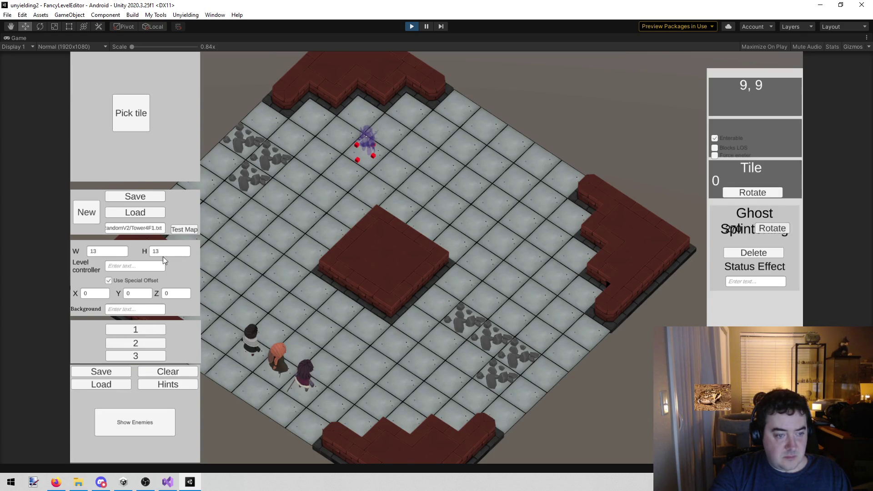
click(125, 430)
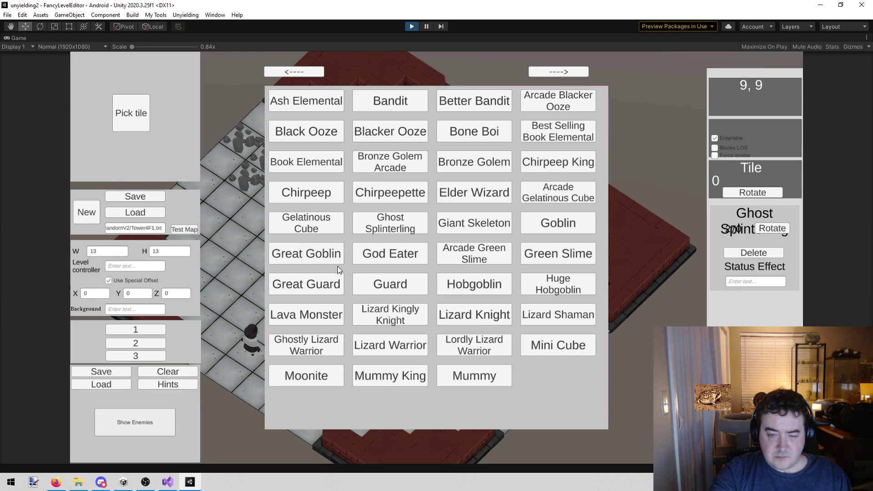
click(315, 343)
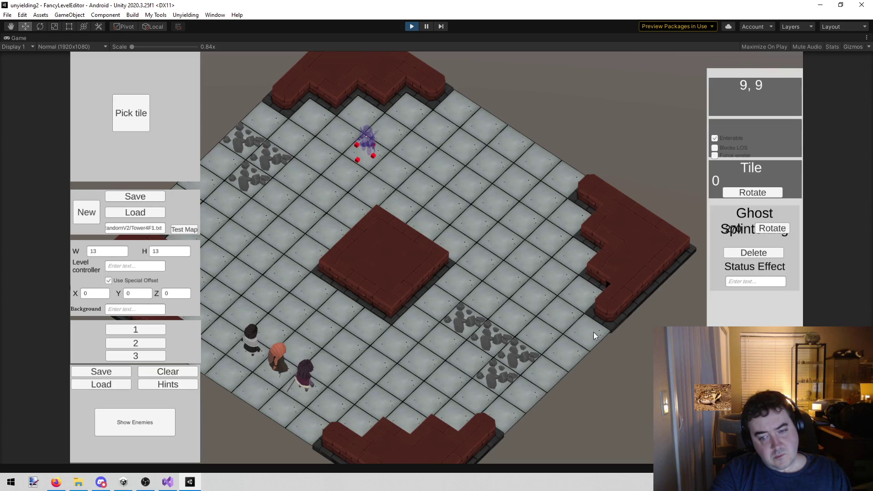
Place the Ghostly Lizard Warrior on tile 8,1 and a Ghostly Pixie on tile 12,8 facing 270.
click(558, 310)
click(774, 229)
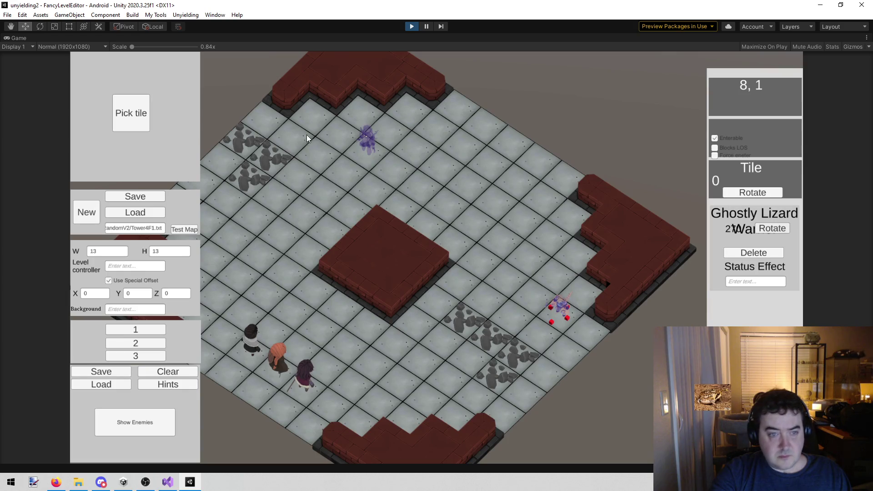
click(157, 428)
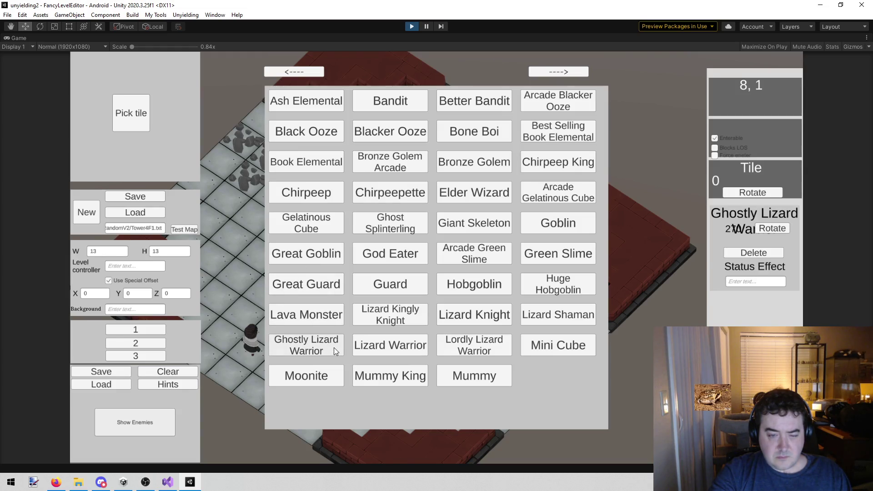
click(570, 73)
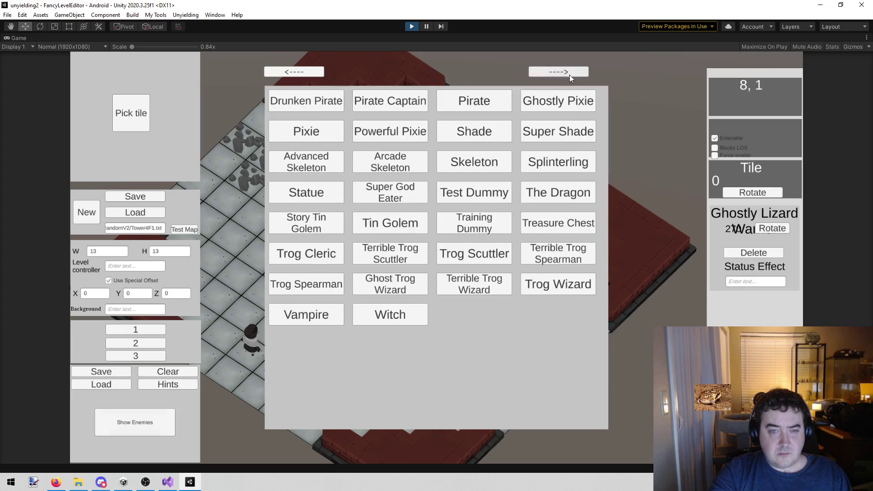
click(558, 103)
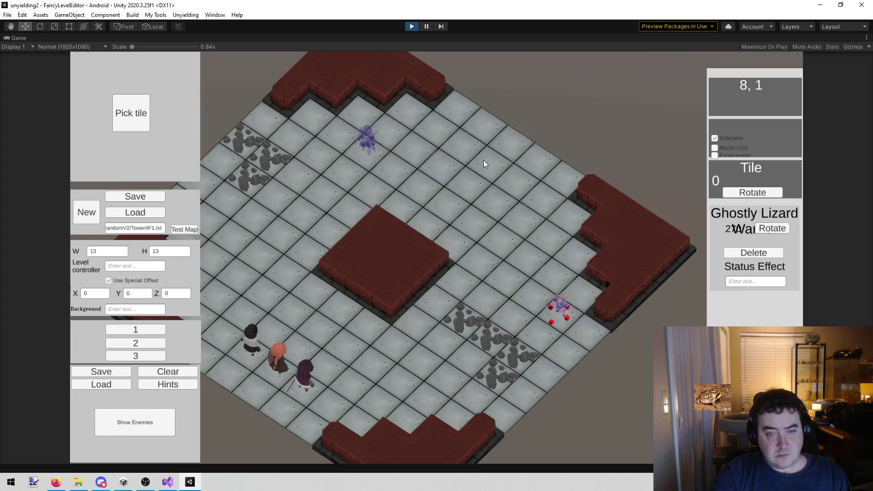
click(460, 109)
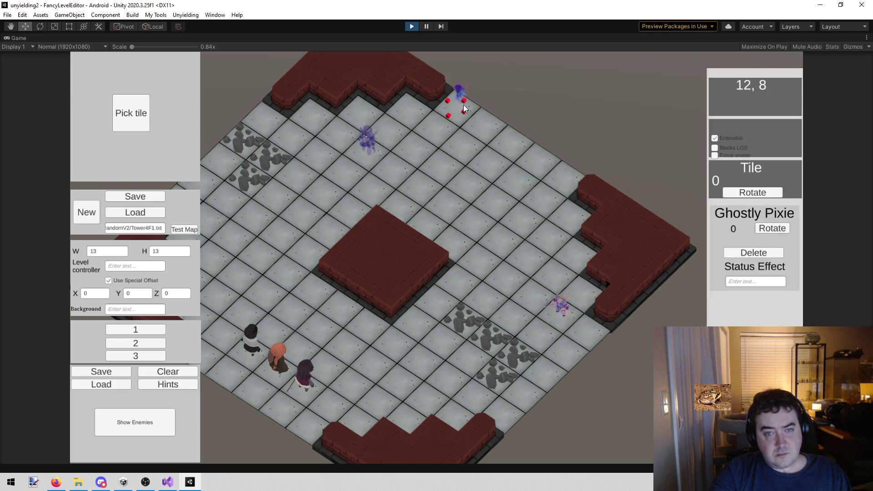
click(746, 193)
click(747, 193)
click(753, 196)
click(767, 229)
click(765, 229)
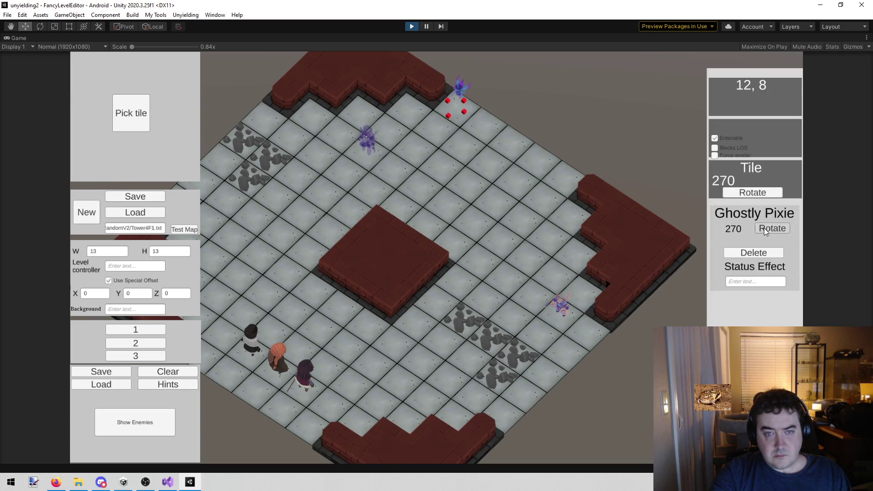
Add a Ghost Trog Wizard on tile 12,4 and rotate it to 270.
click(154, 421)
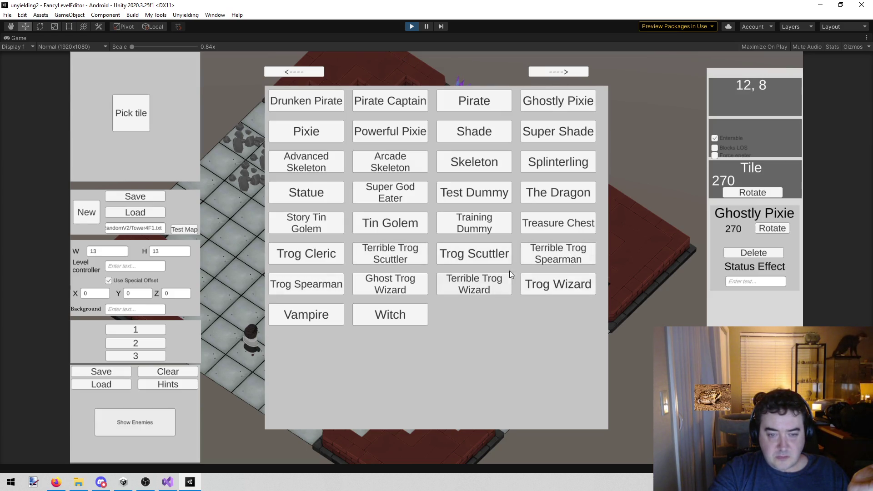
click(389, 286)
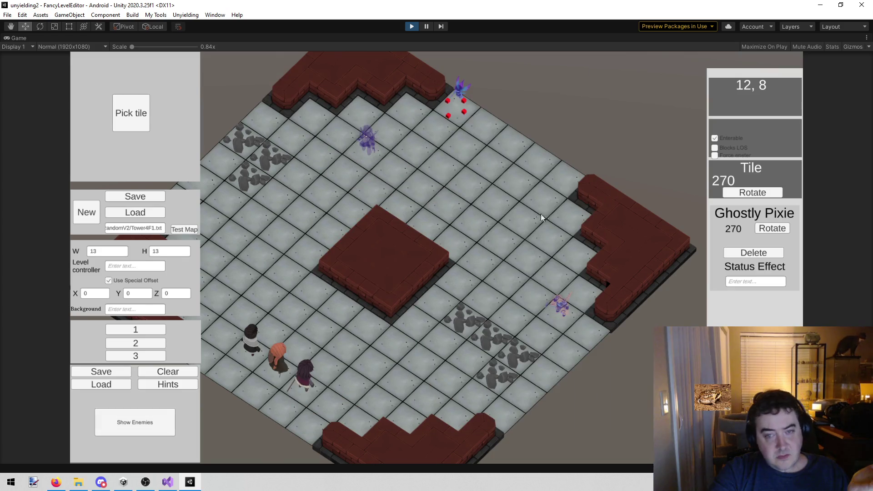
click(560, 173)
click(773, 229)
click(774, 230)
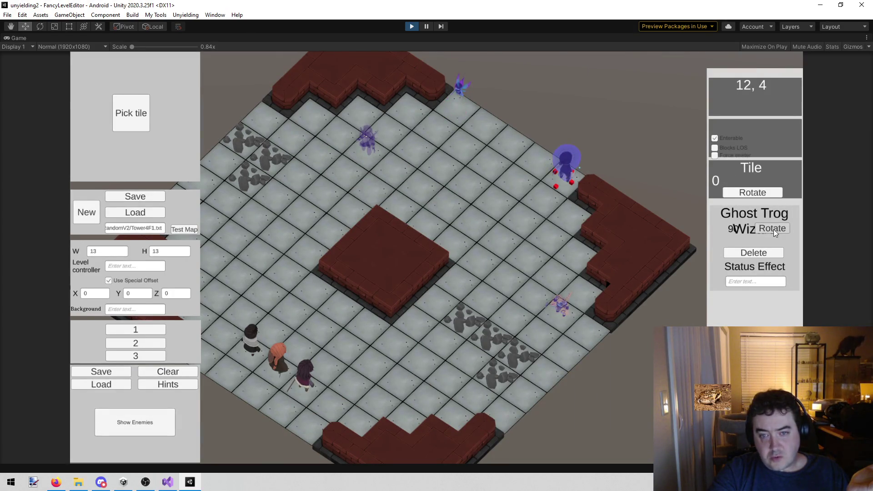
click(774, 229)
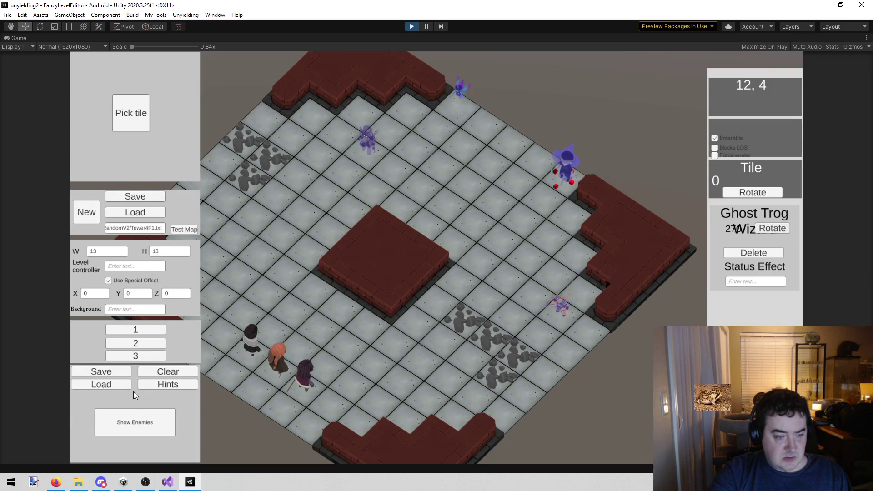
Save the Tower4F1 map, exit Play mode, load the Combat scene and bring up todo.txt in Visual Studio.
click(116, 373)
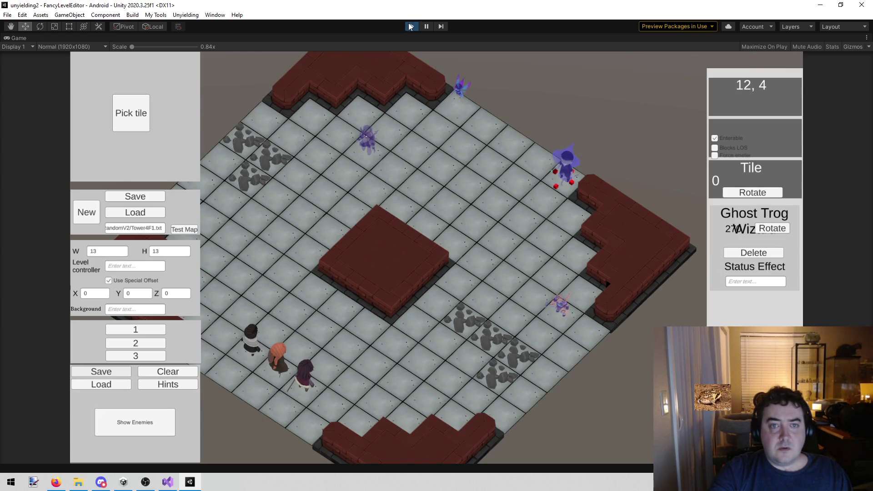
click(409, 26)
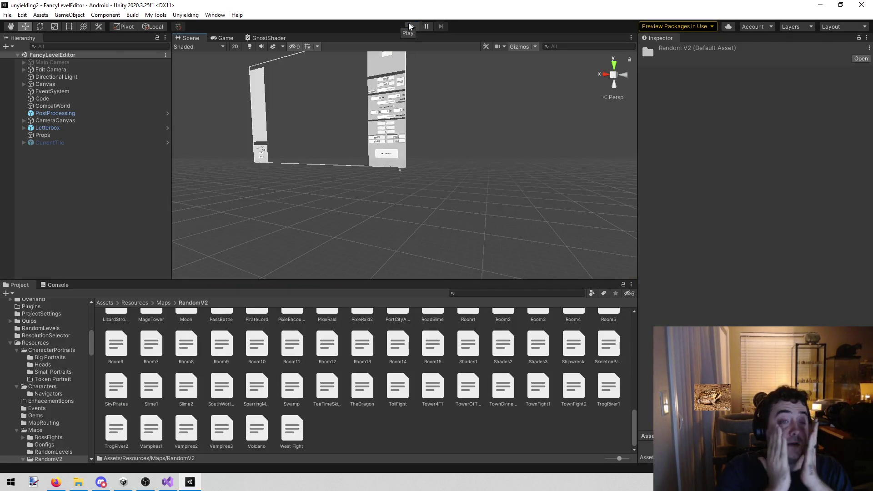
click(176, 15)
click(185, 26)
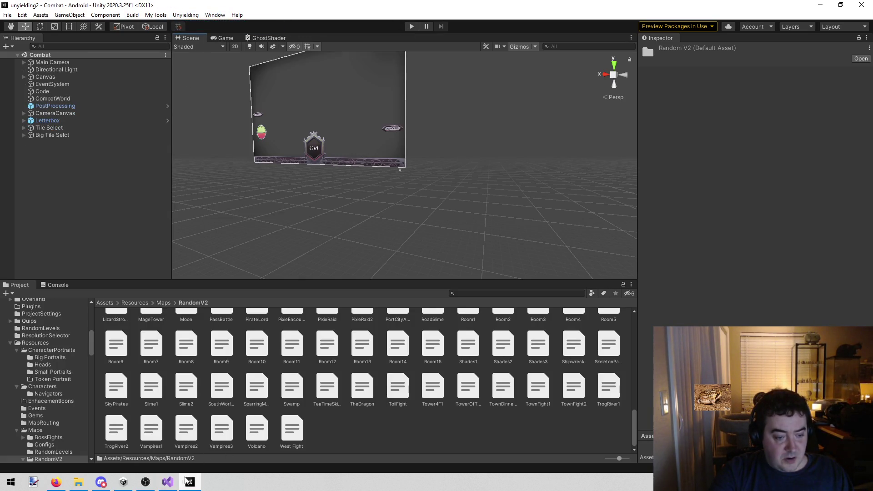
mouse_move(168, 481)
click(182, 443)
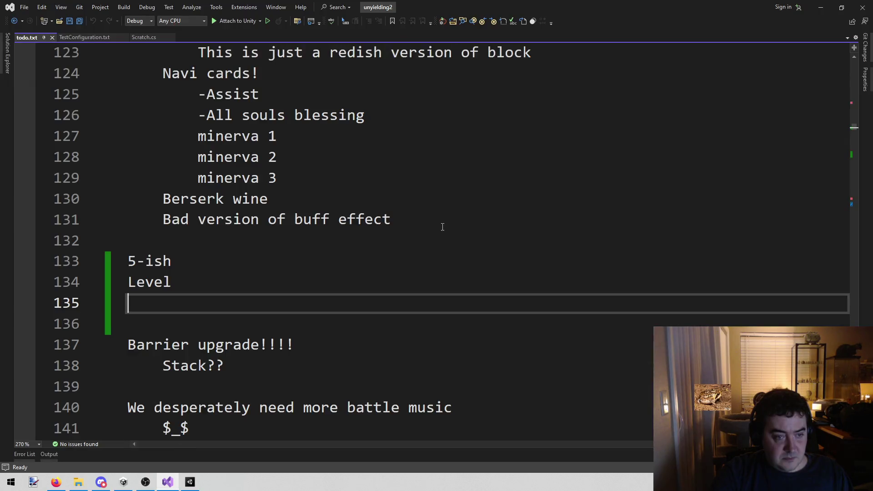
Find and open TestMoment.cs through Visual Studio's file search.
click(314, 266)
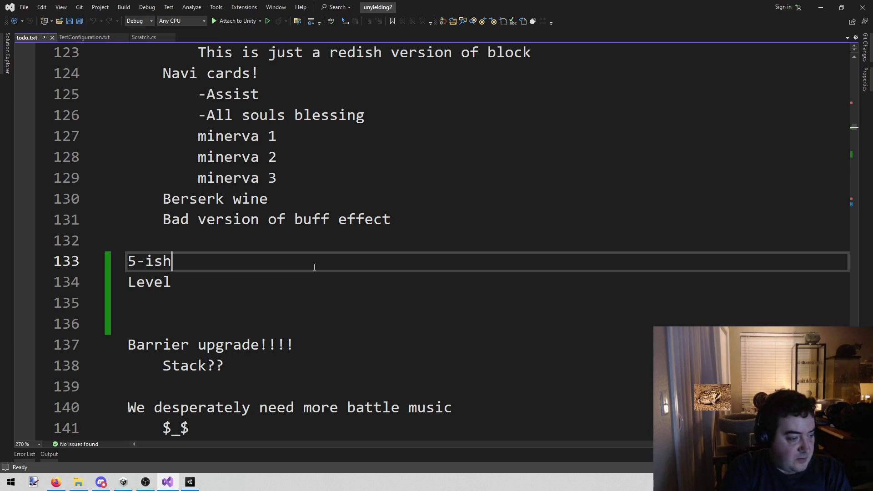
key(alt+shift+o)
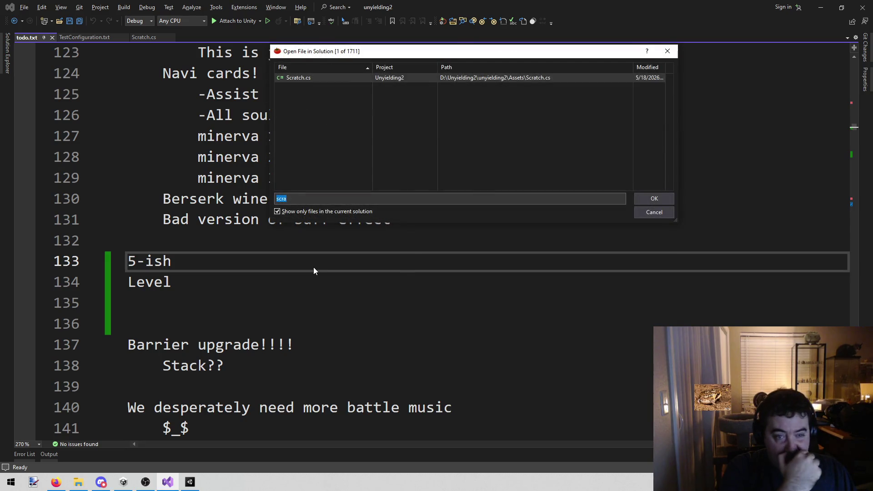
key(BackSpace)
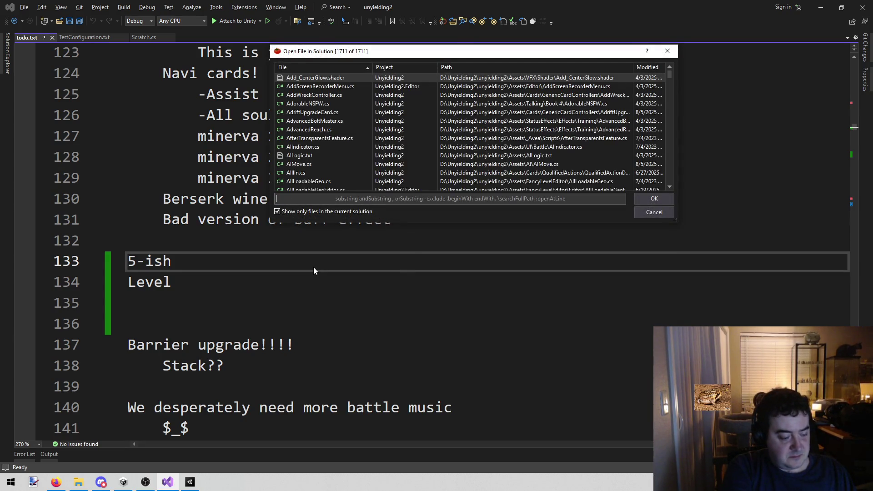
text(tests)
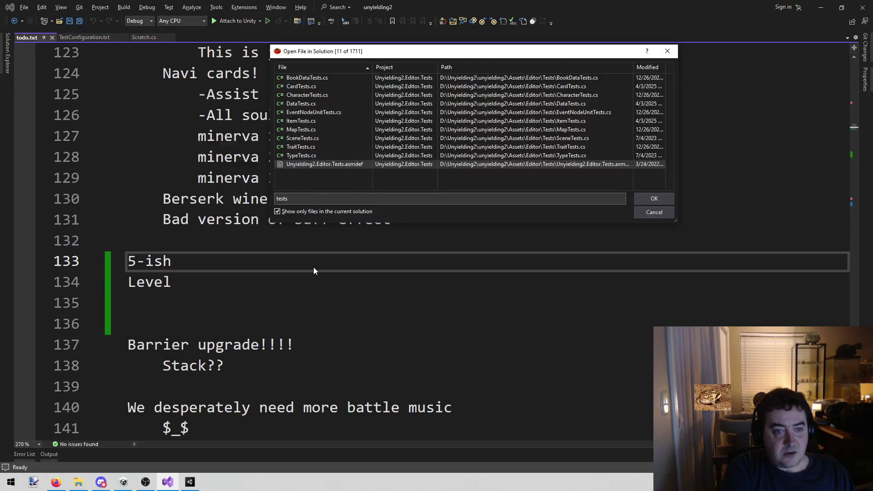
key(BackSpace)
key(BackSpace)
key(BackSpace)
text(super)
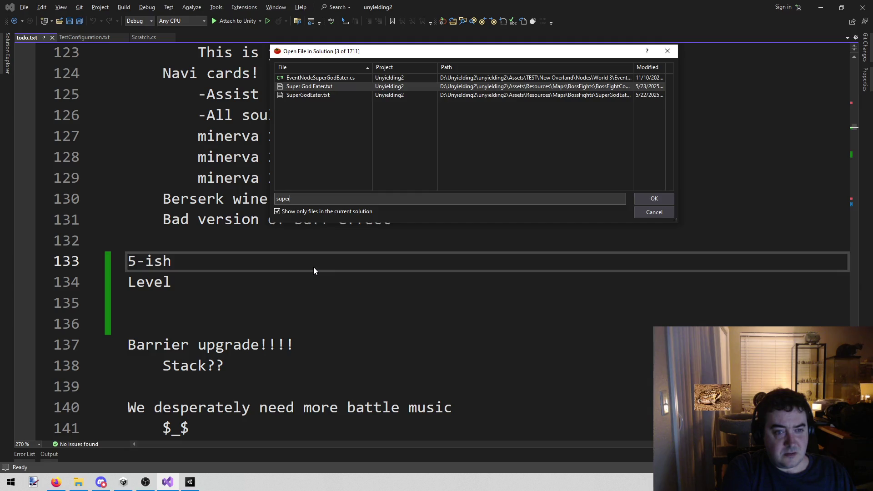
key(BackSpace)
key(BackSpace)
key(BackSpace)
text(tes)
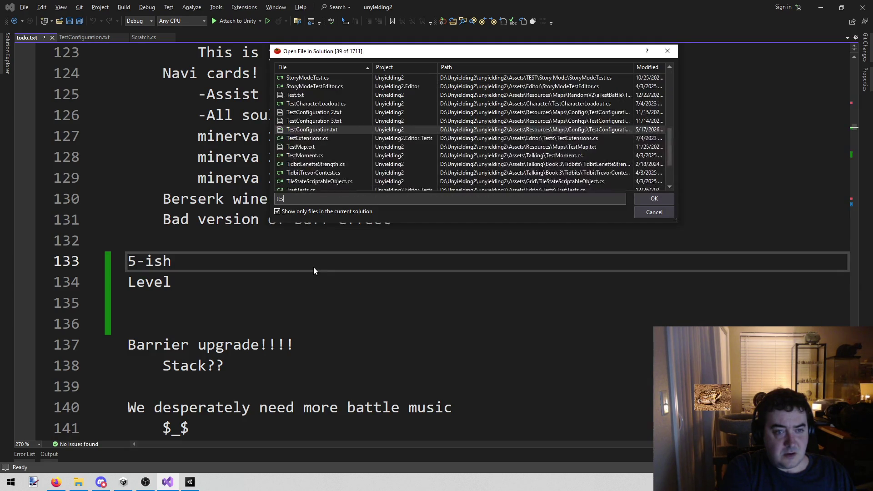
text(tm)
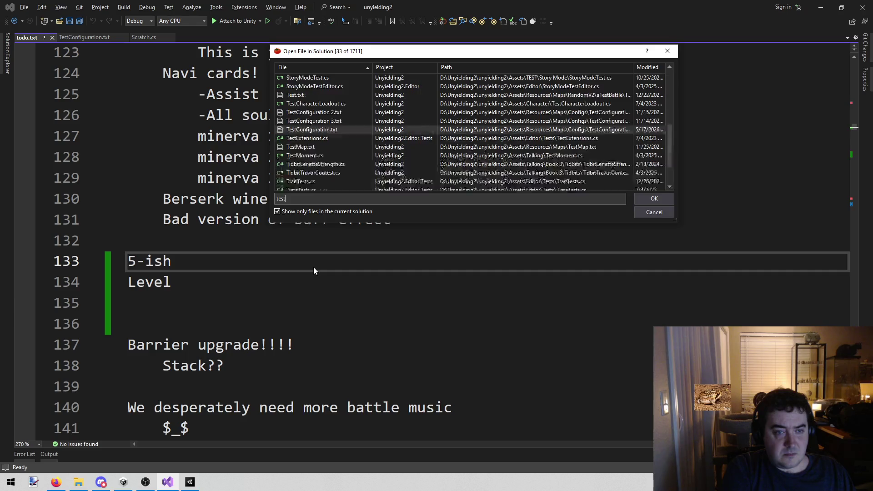
key(Down)
key(Return)
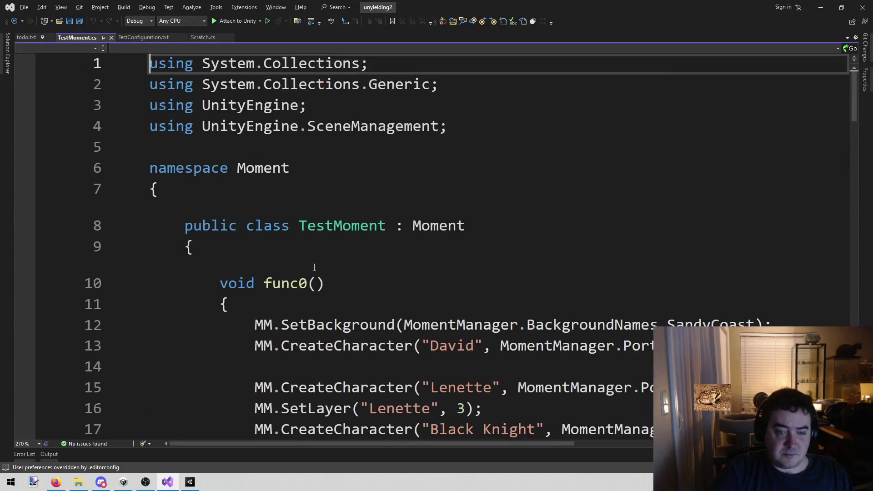
scroll(594, 150, down, 5)
scroll(593, 150, down, 6)
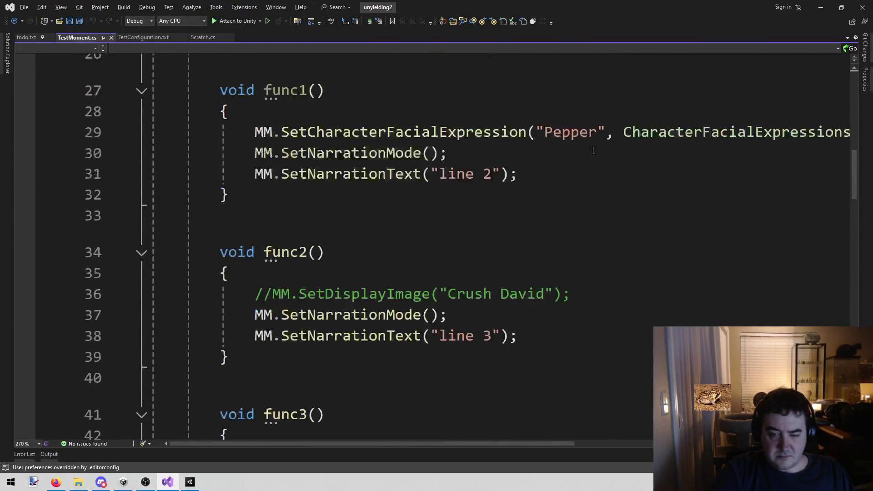
scroll(592, 152, down, 5)
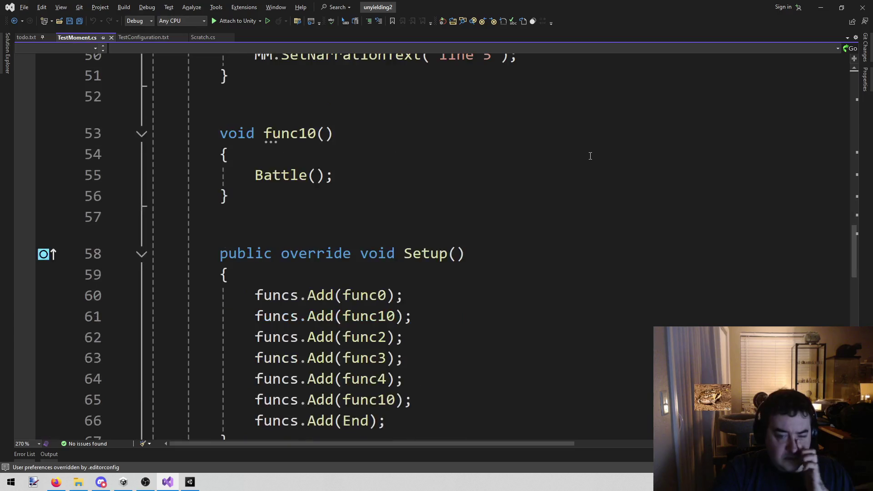
scroll(300, 168, down, 7)
scroll(506, 201, up, 2)
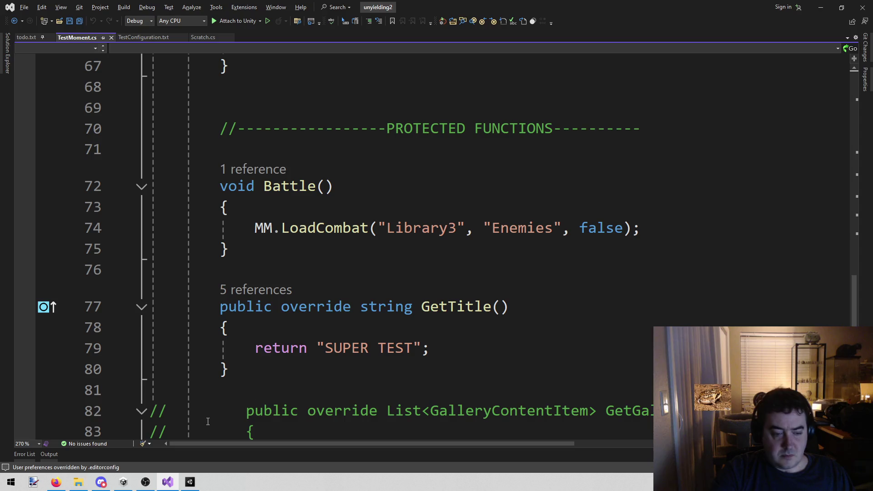
Make Battle()'s LoadCombat use "Tower4F1" and lowercase "enemies", and save TestMoment.cs.
click(492, 227)
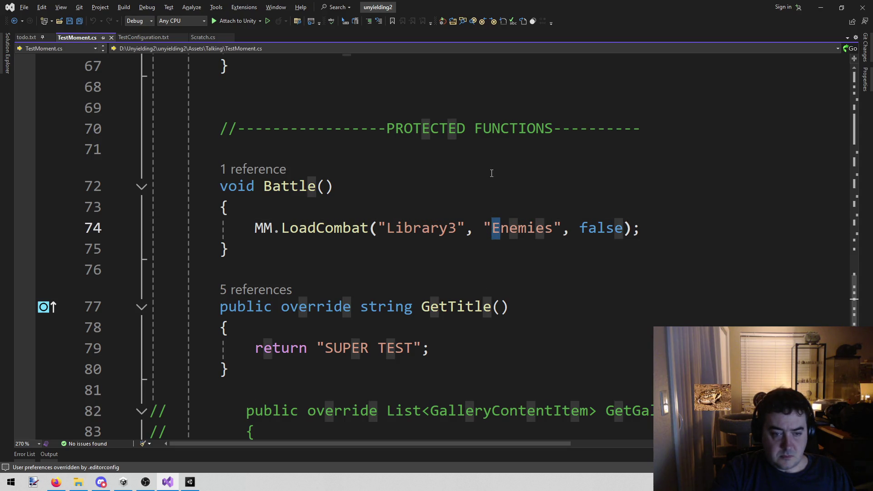
key(Delete)
text(e)
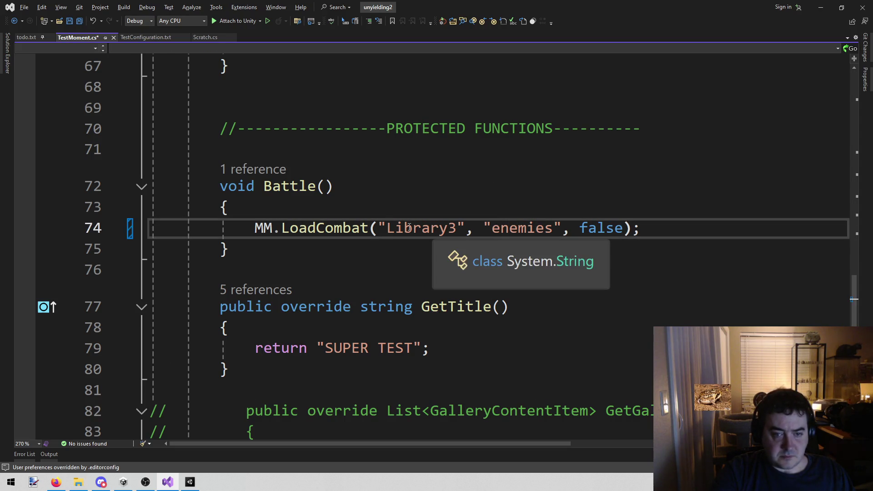
double_click(417, 222)
text(Tower4F1)
key(ctrl+s)
click(190, 482)
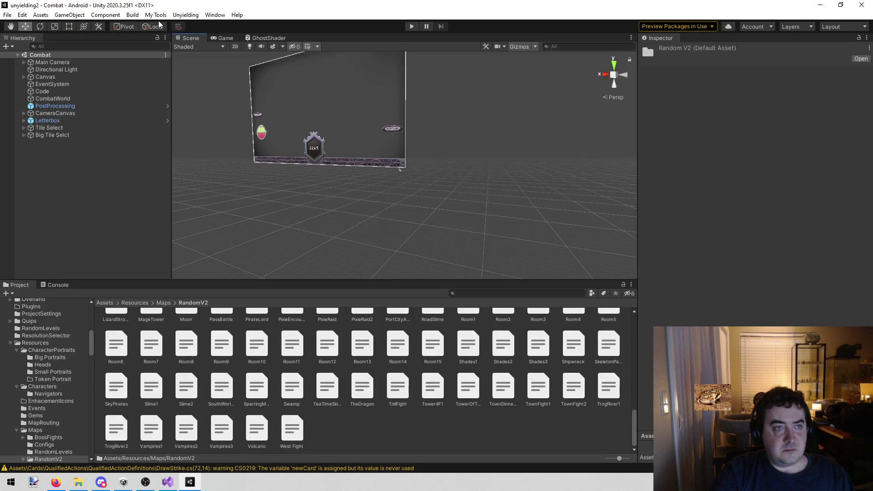
Load the Story Mode scene from the Unyielding menu and enter Play mode.
click(160, 17)
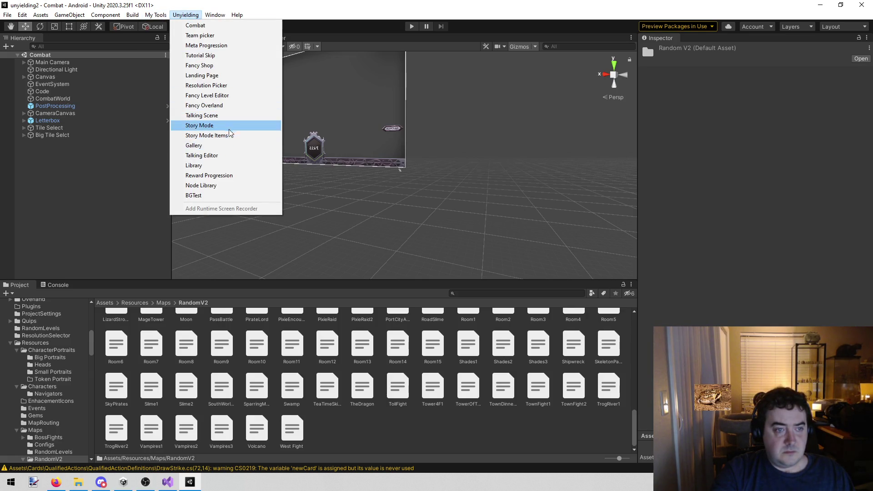
click(268, 125)
click(412, 26)
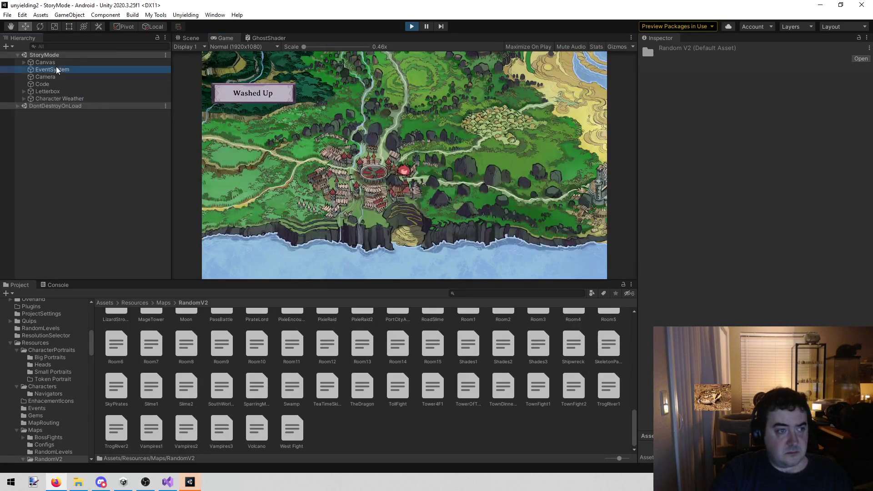
Run the story ahead via the Code object, dismiss Level Up, and launch the SUPER TEST level.
click(51, 84)
click(761, 164)
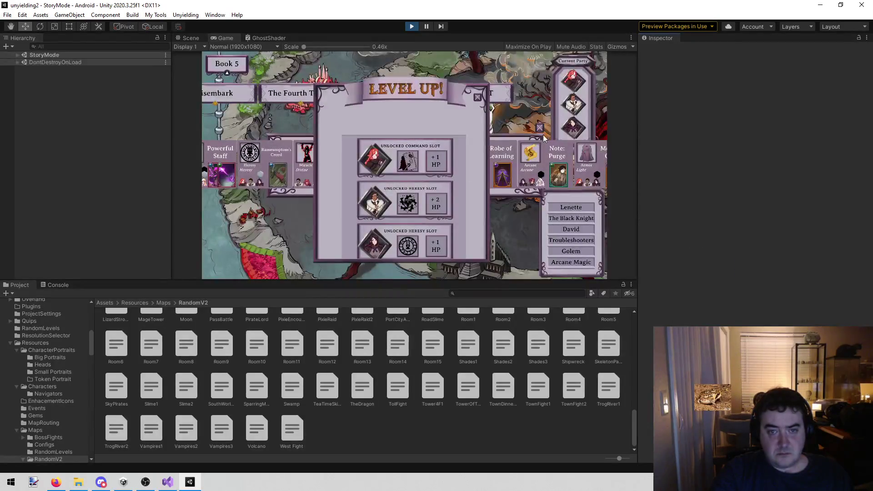
click(493, 94)
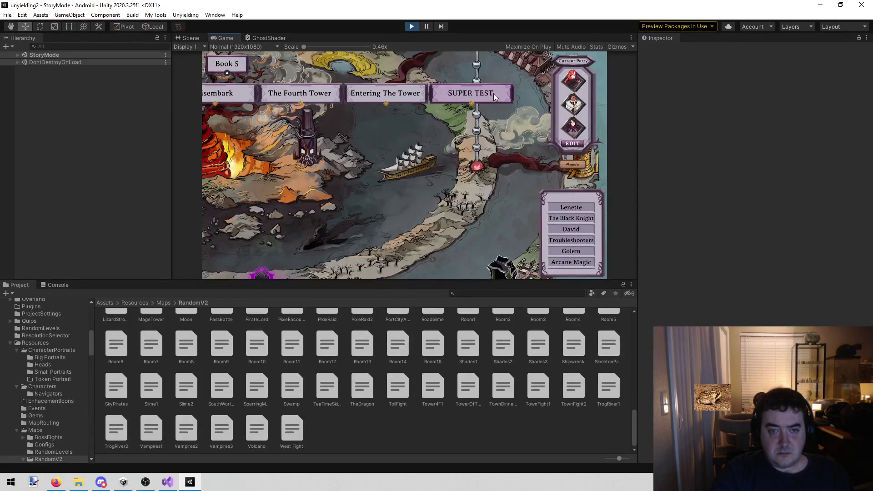
click(493, 94)
click(540, 263)
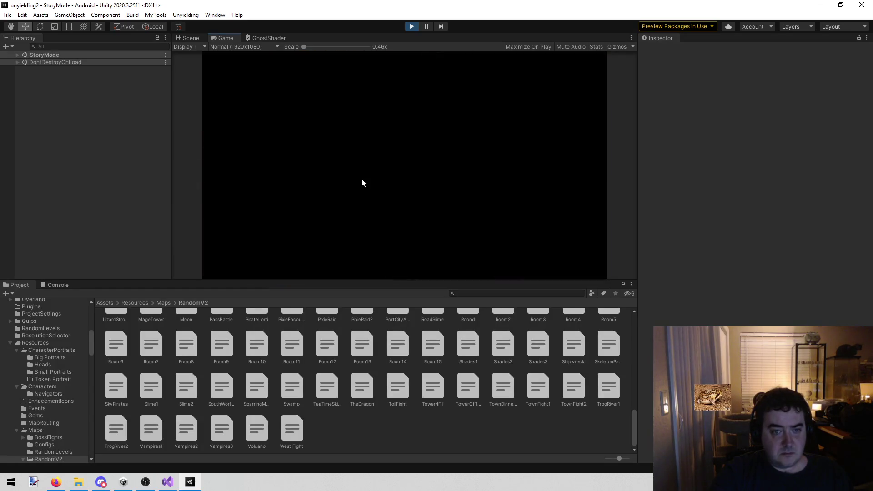
click(362, 182)
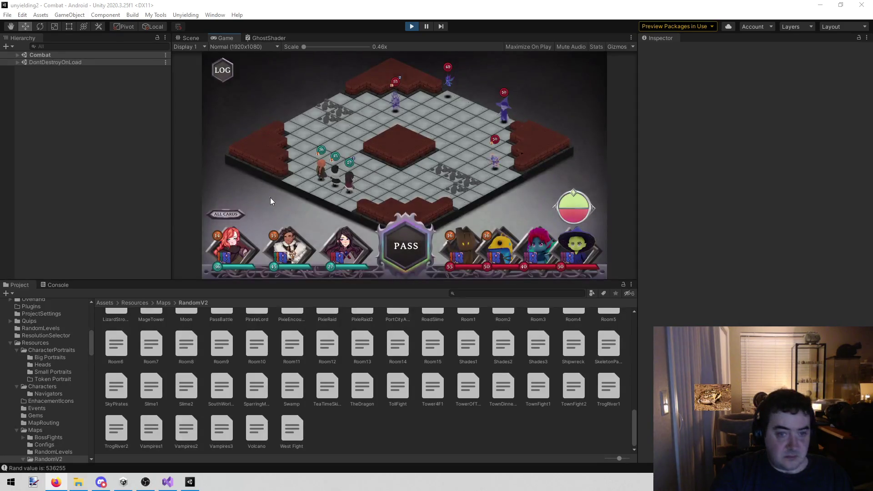
click(416, 249)
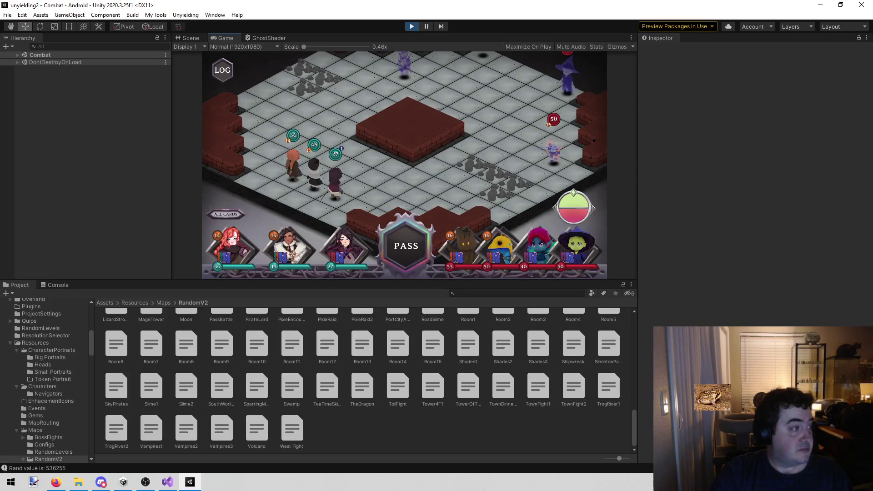
key(alt+Tab)
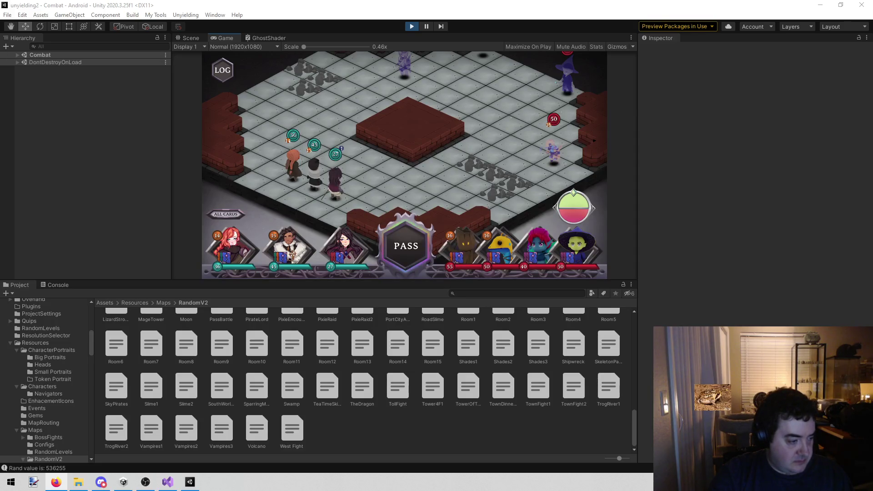
mouse_move(302, 105)
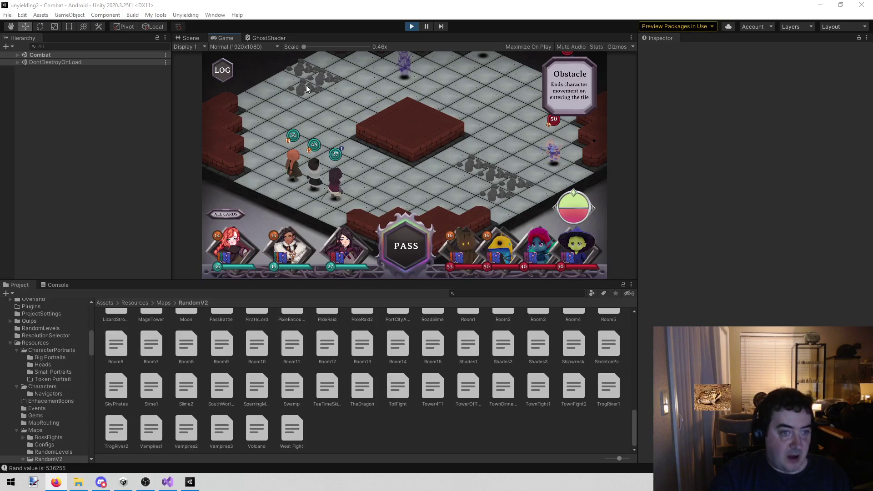
Pan the combat camera to show the whole board, then give up the fight from the pause menu.
drag(261, 64, 251, 88)
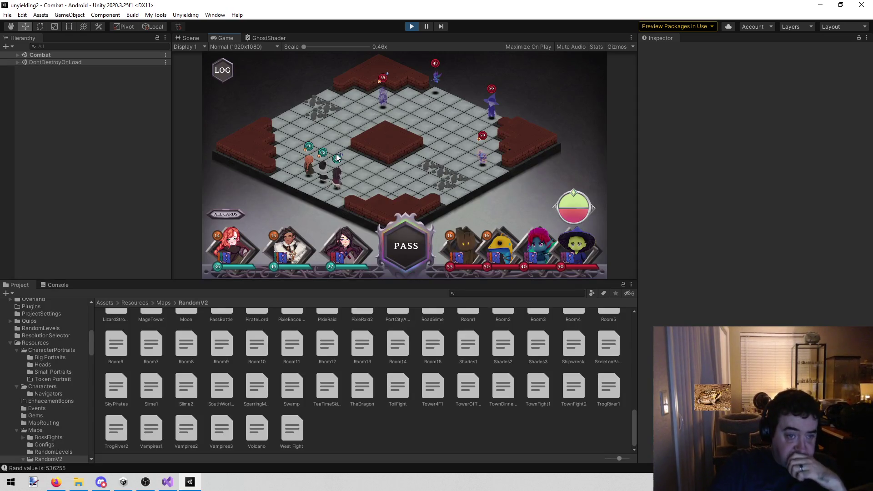
right_click(221, 41)
click(269, 205)
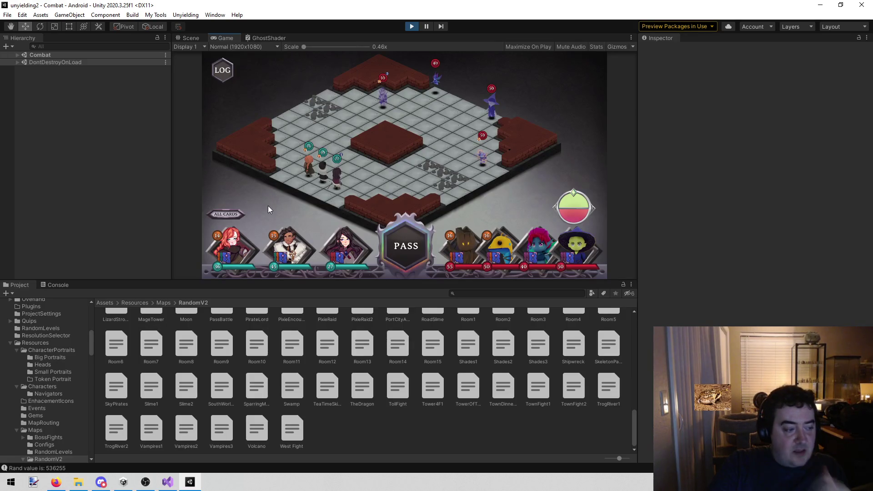
key(Escape)
click(419, 136)
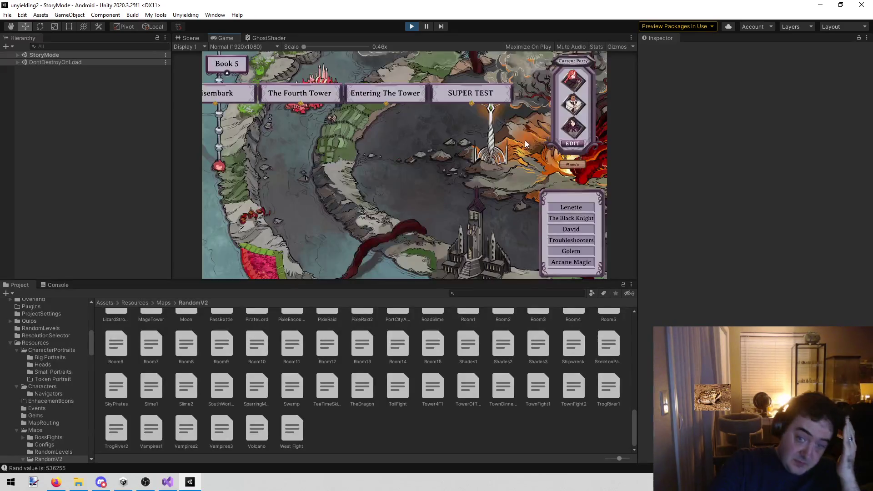
Maximize the Game view and open Val's loadout, scrolling through her weapon list.
right_click(237, 40)
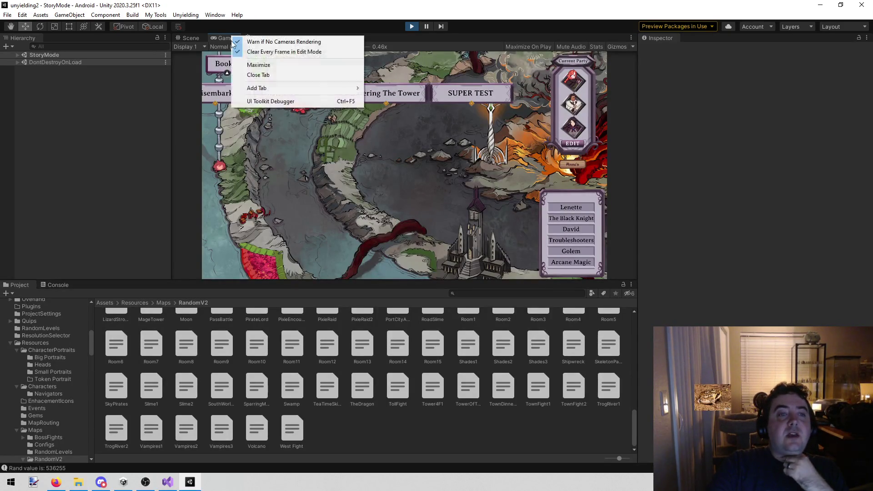
click(255, 66)
click(746, 114)
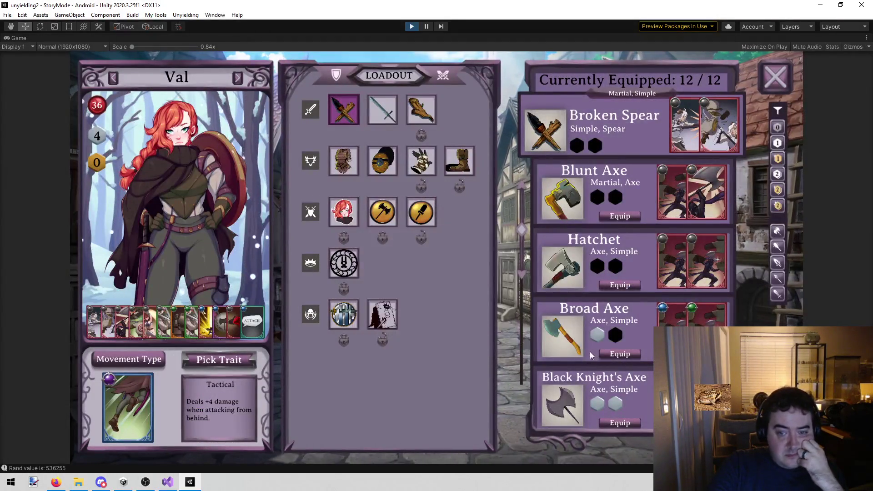
scroll(578, 345, down, 5)
scroll(559, 335, down, 10)
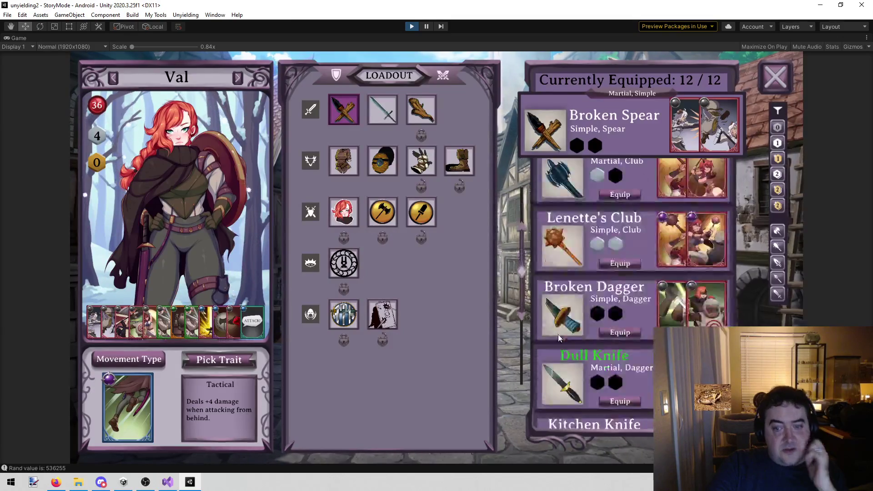
scroll(567, 311, up, 15)
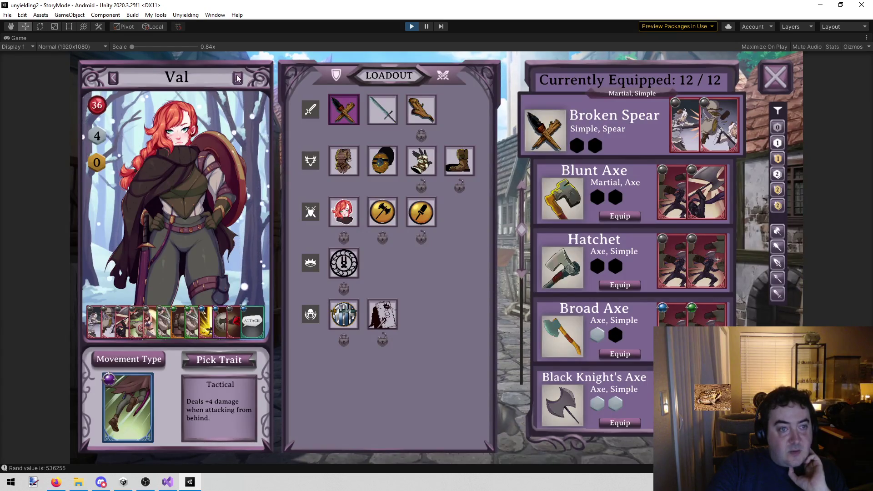
Step to Sara's loadout and inspect the Shattered Staff's Stun card.
click(114, 78)
click(238, 78)
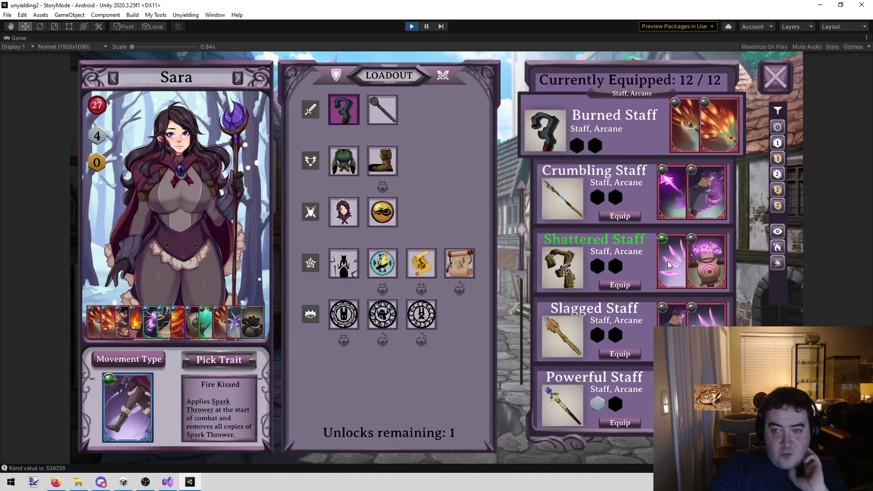
click(720, 264)
mouse_move(480, 347)
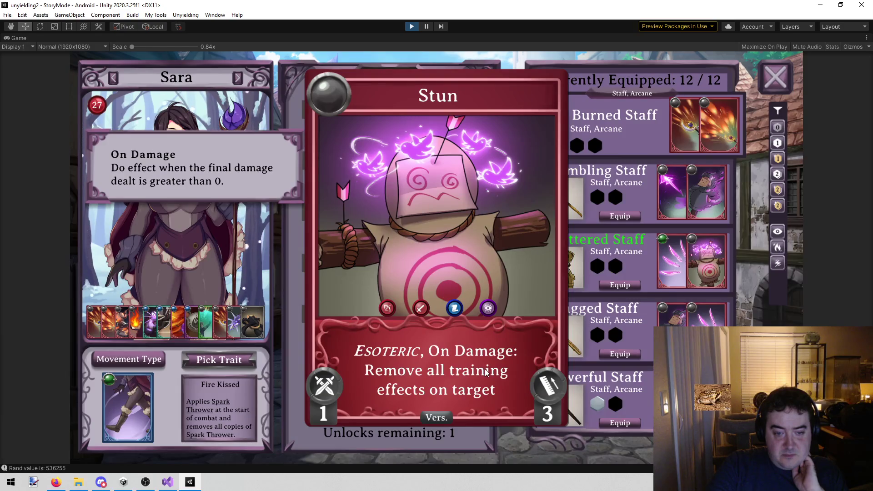
click(773, 313)
click(713, 286)
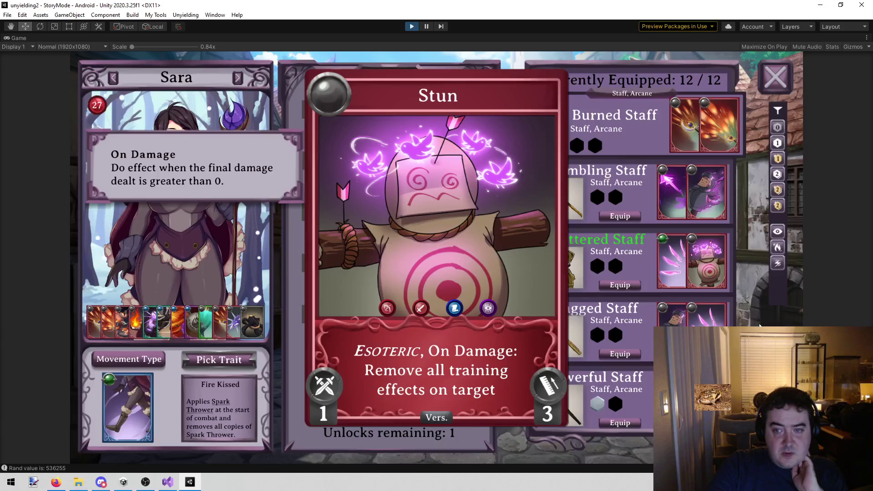
click(760, 326)
Inspect the Slagged Staff's Phantasm and Ruin cards, then return to the loadout.
scroll(691, 317, down, 1)
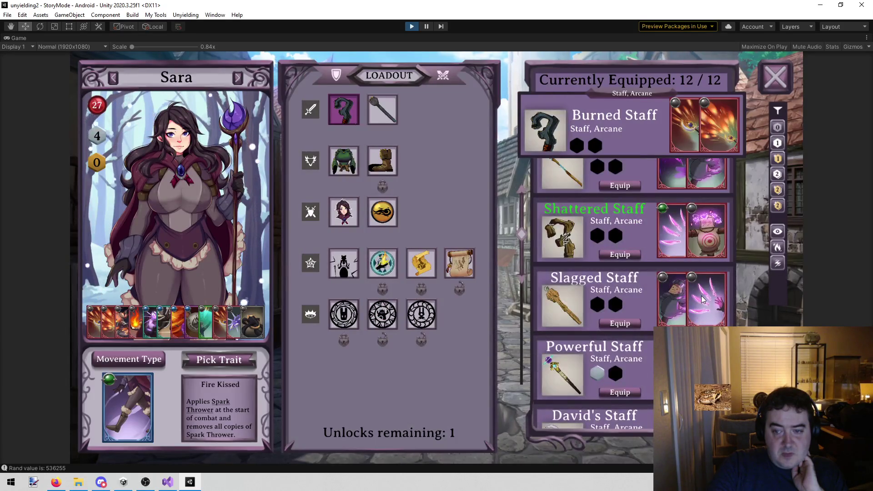
click(703, 300)
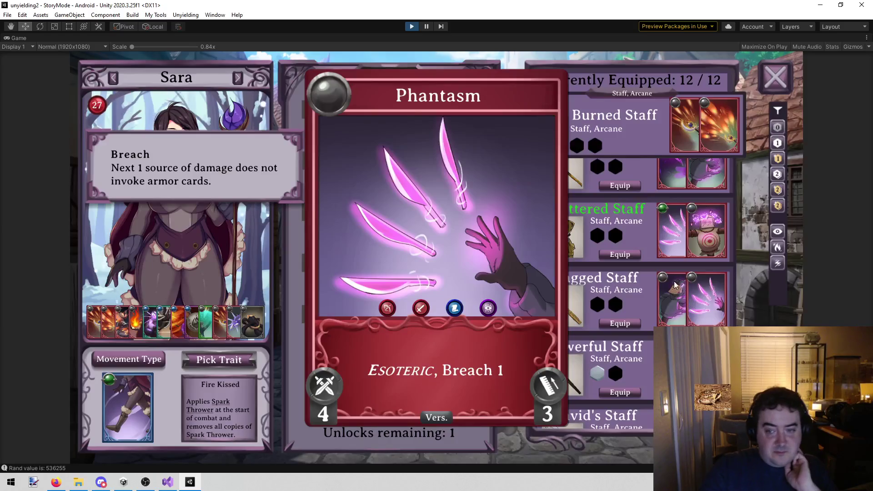
click(677, 284)
click(673, 295)
click(668, 308)
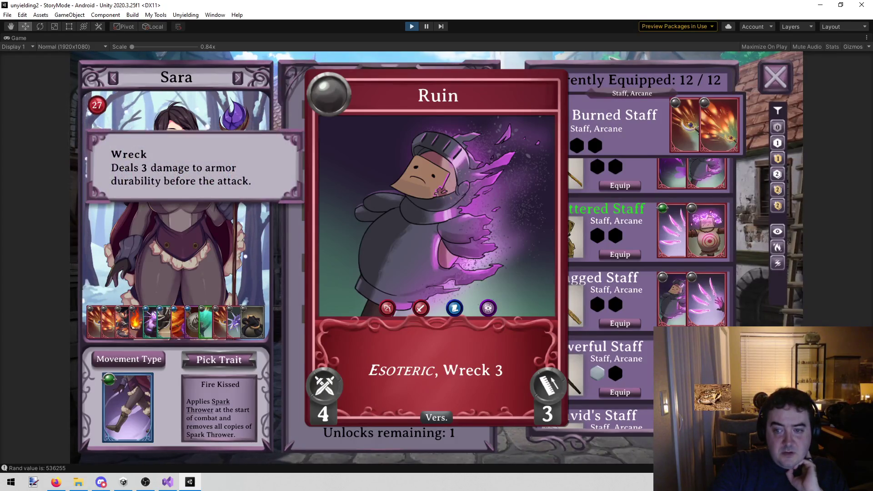
click(716, 136)
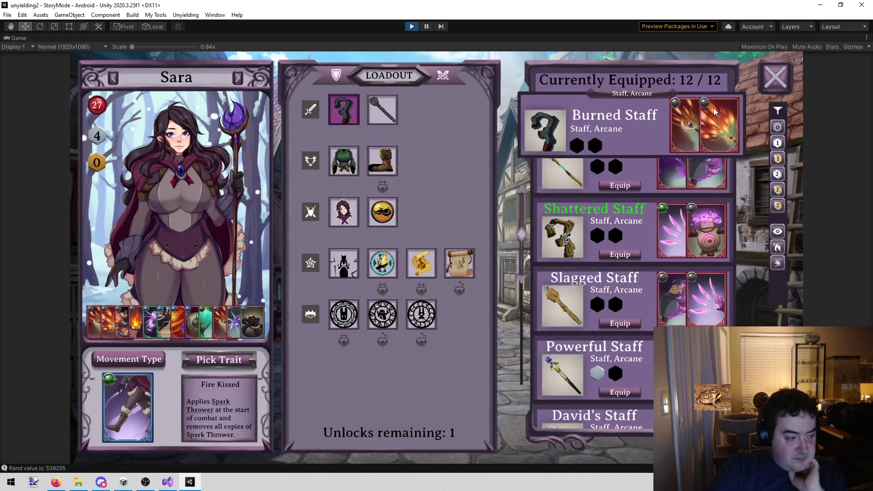
Scroll up and down through Sara's weapon list to review her equipped weapons.
scroll(686, 244, down, 3)
scroll(686, 242, down, 1)
scroll(687, 242, down, 5)
scroll(687, 248, up, 9)
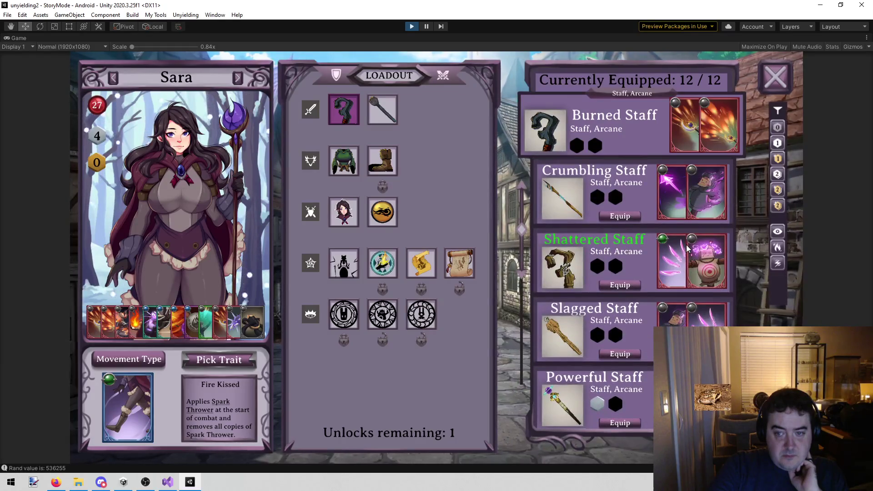
scroll(686, 247, down, 2)
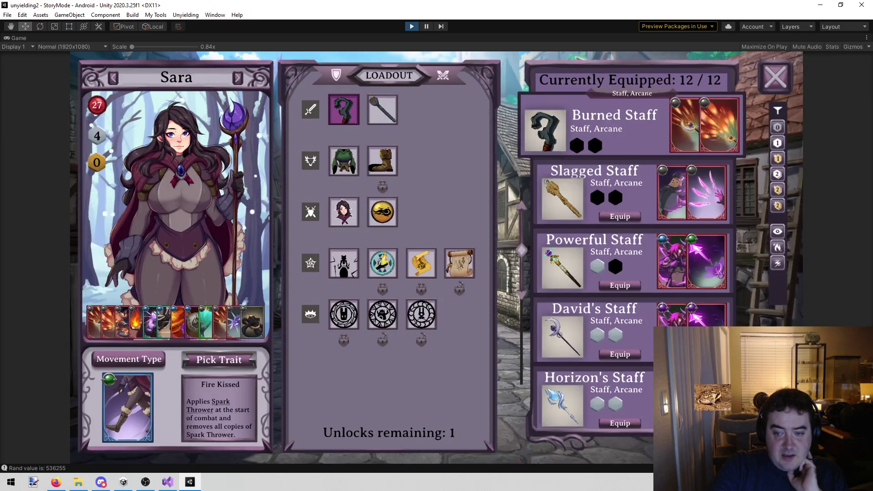
mouse_move(678, 272)
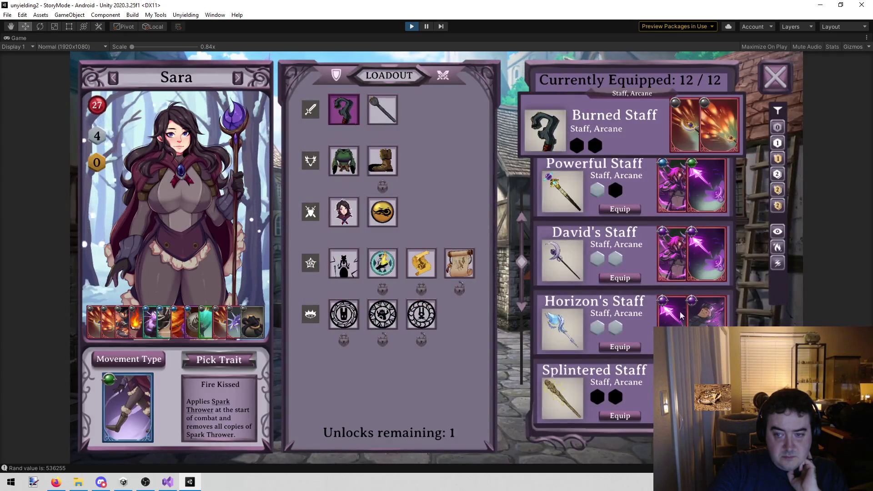
scroll(683, 309, down, 15)
scroll(559, 223, up, 15)
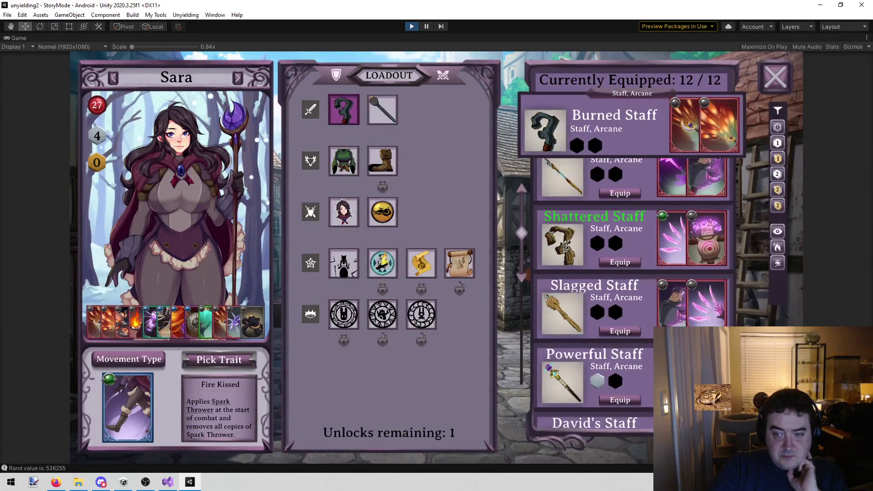
scroll(633, 291, up, 2)
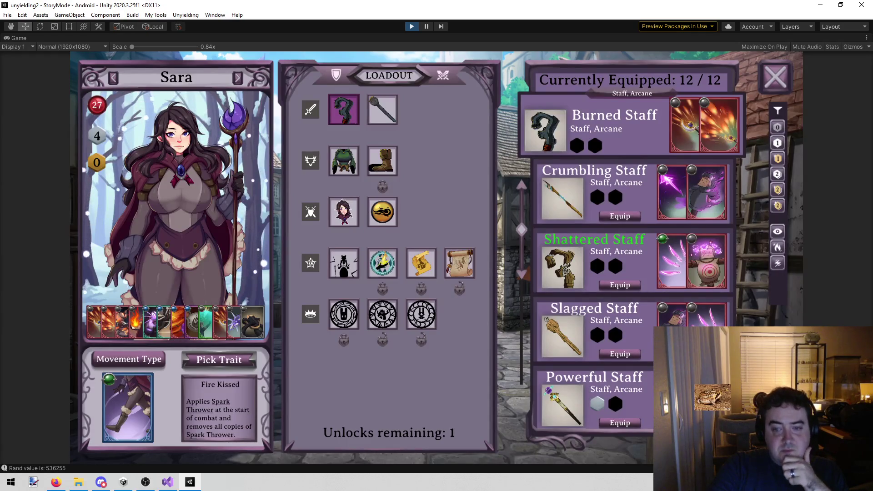
scroll(632, 291, down, 15)
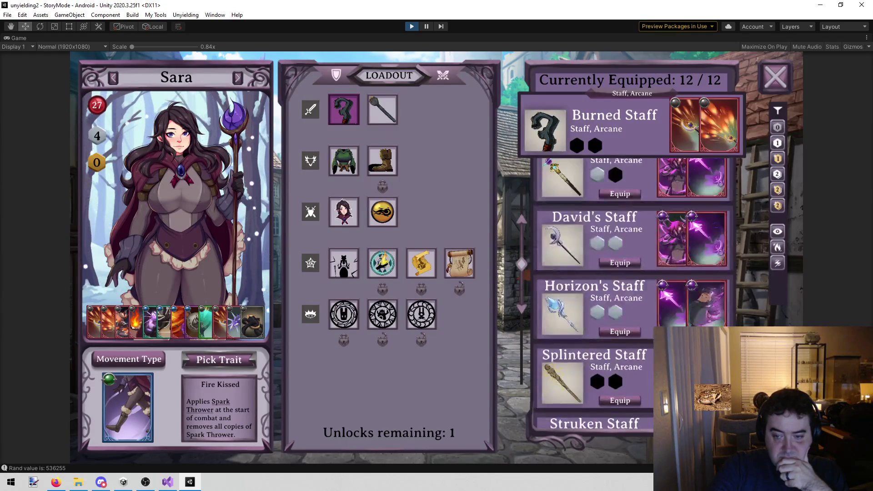
scroll(622, 306, up, 15)
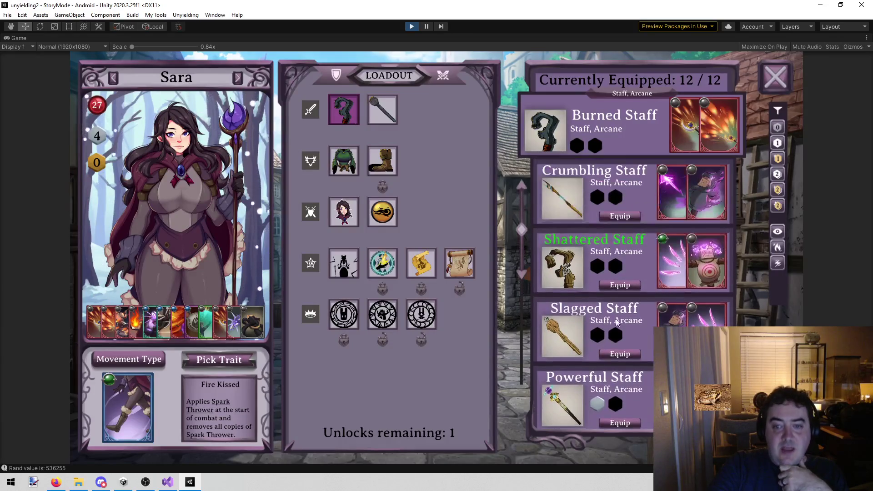
scroll(629, 305, down, 2)
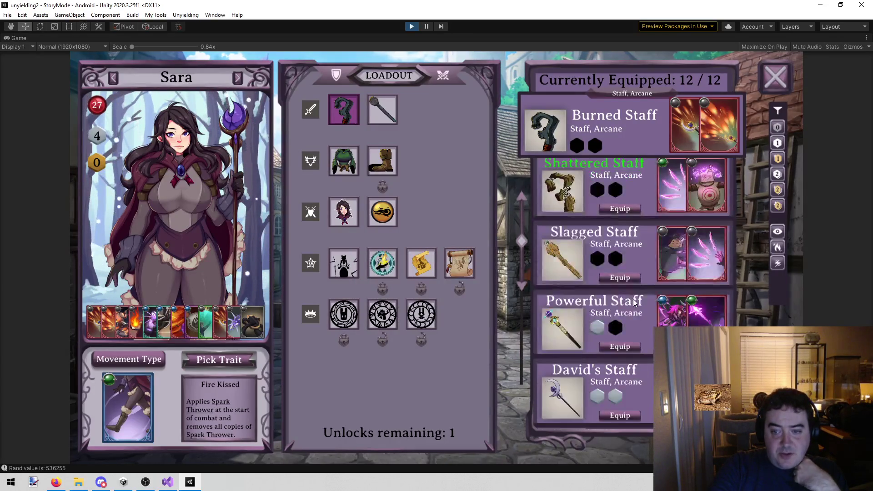
scroll(681, 309, down, 5)
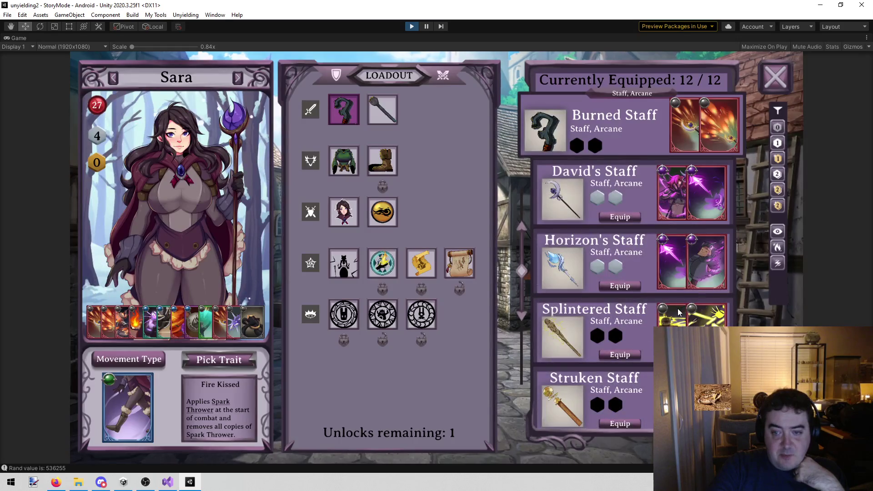
scroll(679, 308, up, 8)
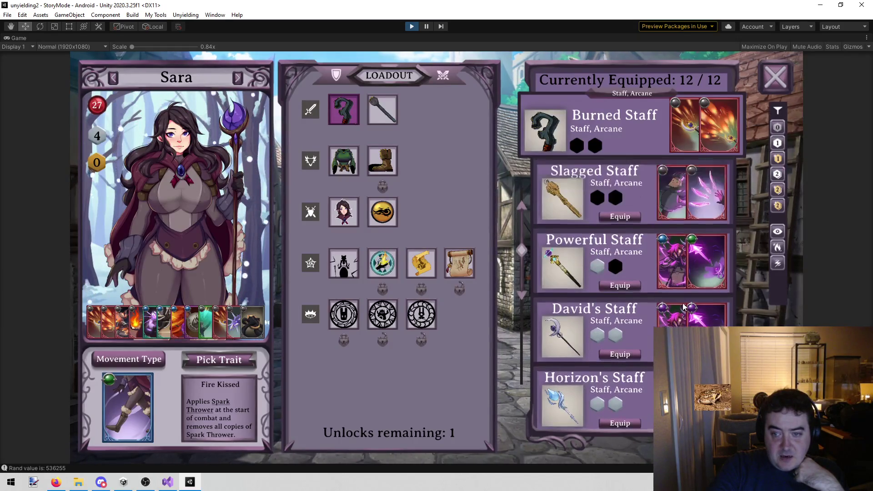
scroll(684, 307, down, 15)
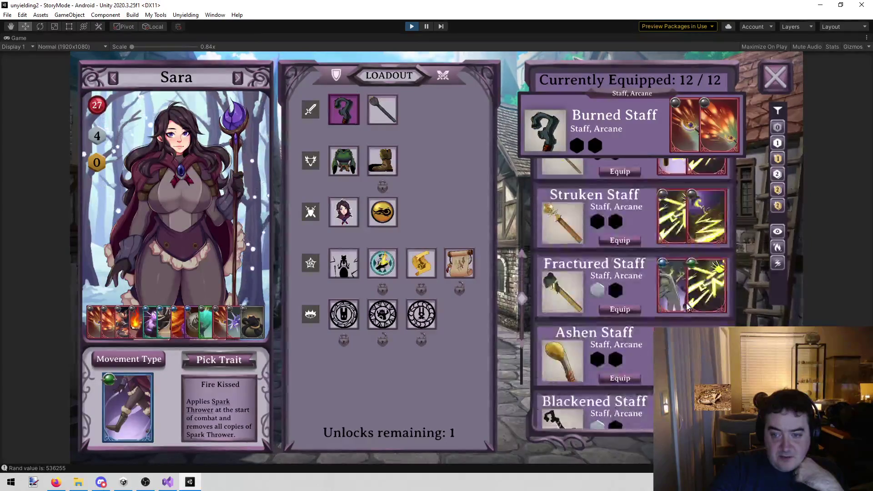
scroll(667, 272, down, 5)
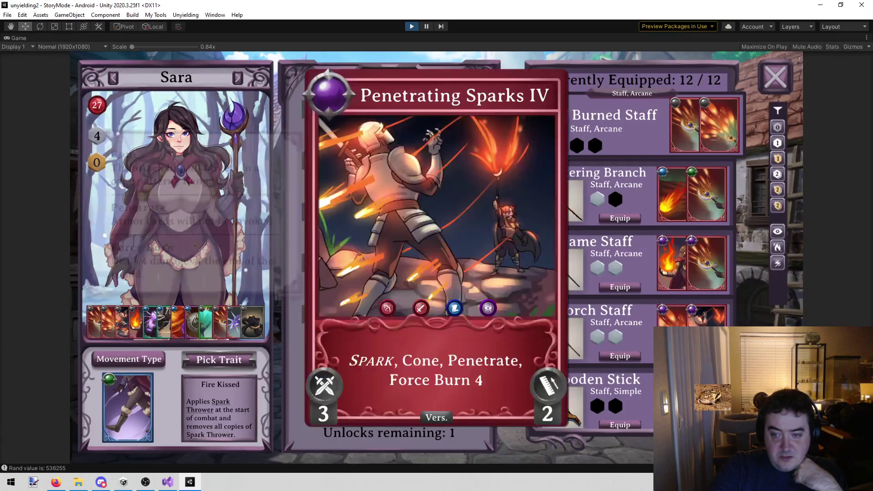
Preview the Flame Staff's Penetrating Sparks IV card, then switch the loadout to Val.
click(669, 277)
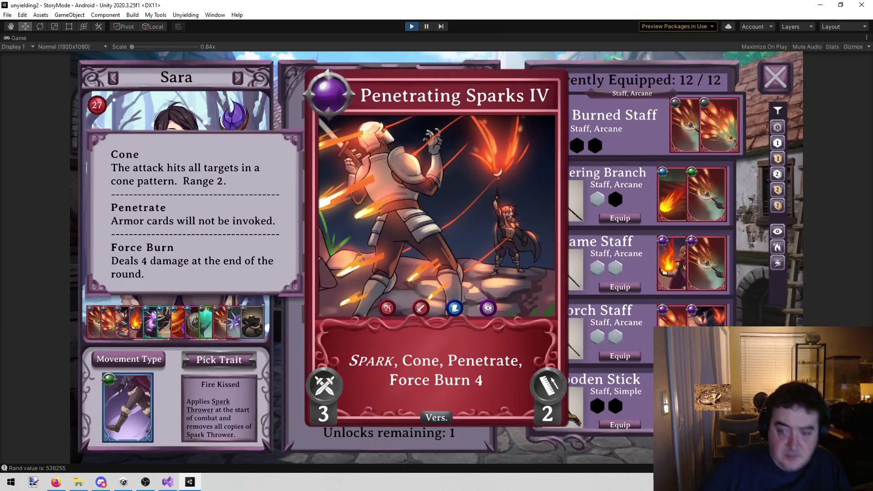
click(794, 316)
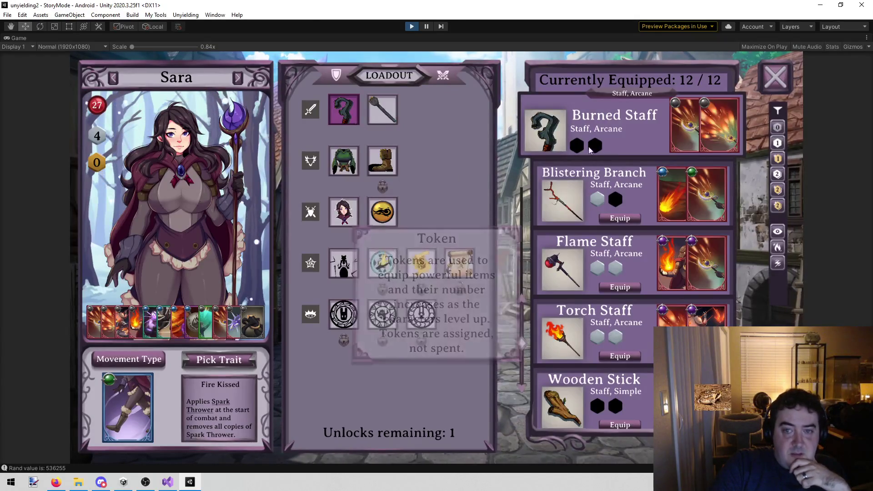
click(236, 78)
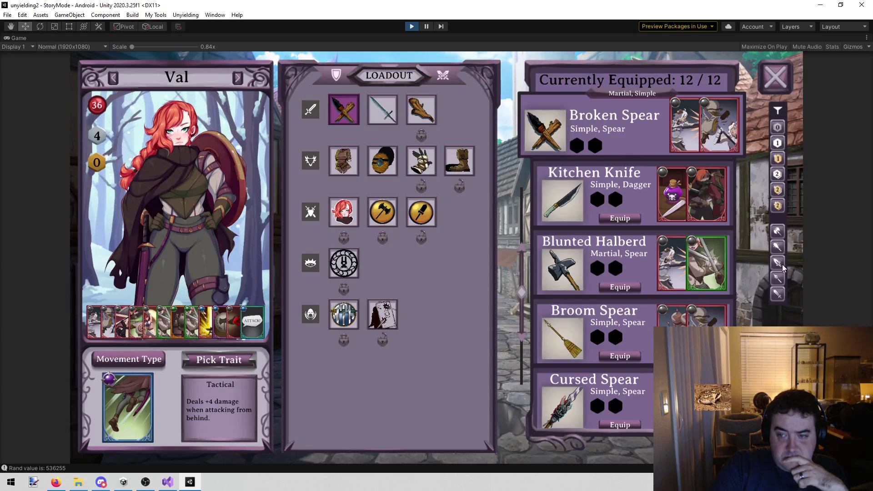
Filter the list to spears and equip Speary in place of Broken Spear.
click(778, 278)
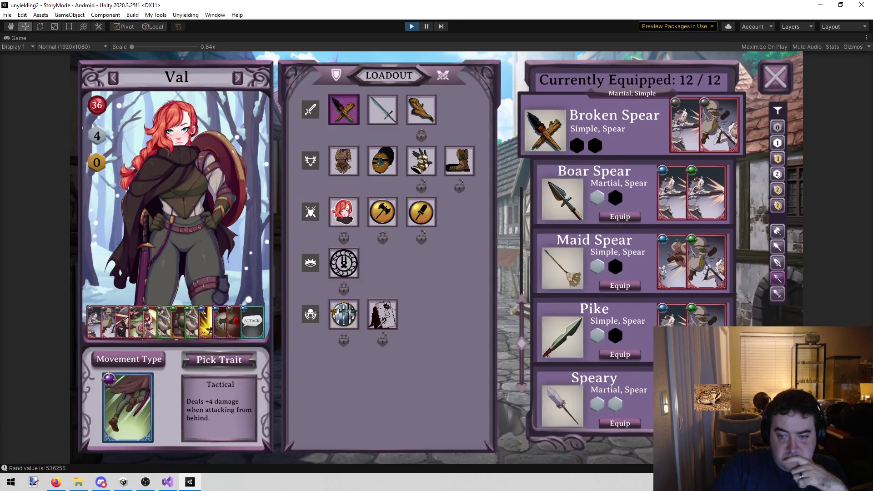
mouse_move(719, 125)
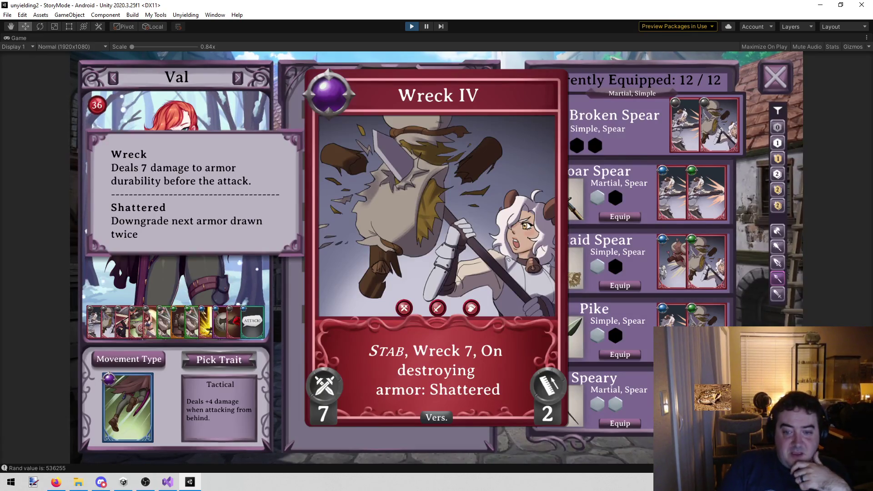
click(640, 391)
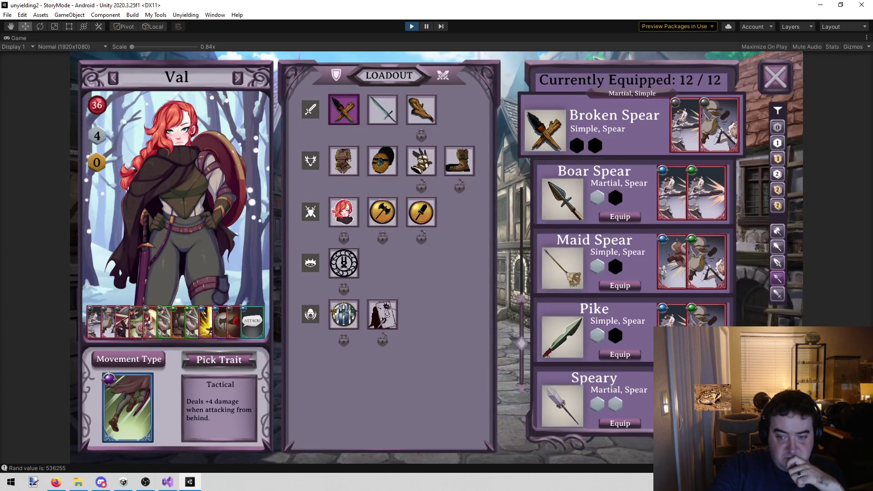
click(621, 424)
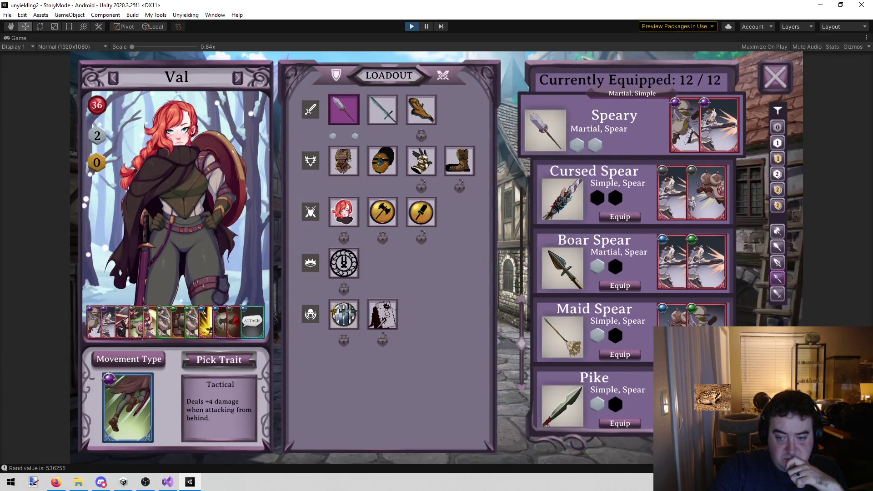
Select Val's sword slot and toggle the dagger and sword weapon-type filters.
click(373, 112)
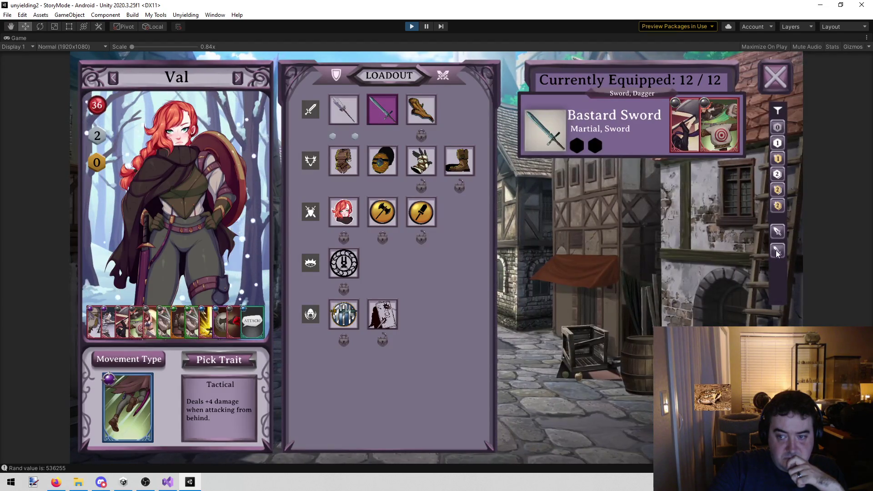
click(778, 232)
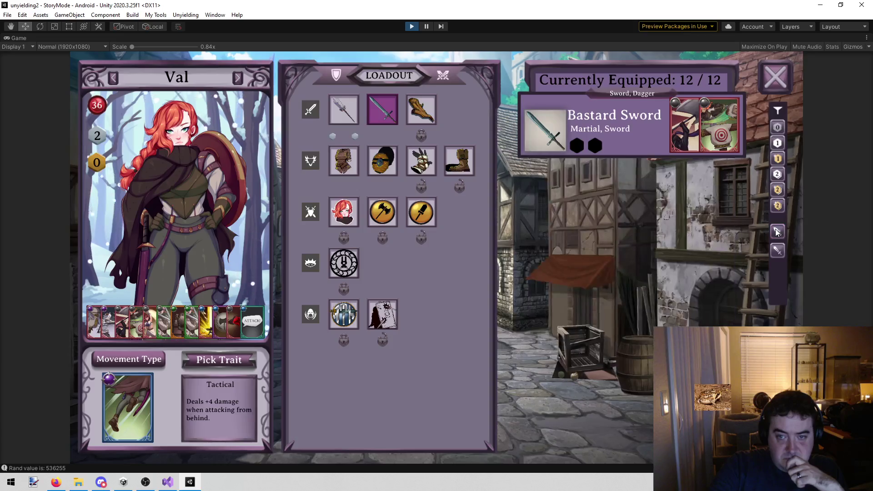
click(777, 251)
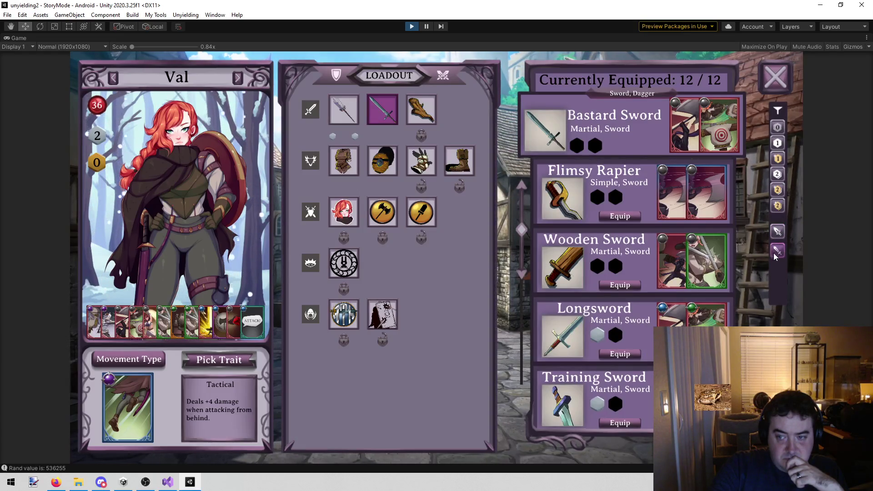
scroll(632, 284, down, 1)
scroll(632, 284, up, 1)
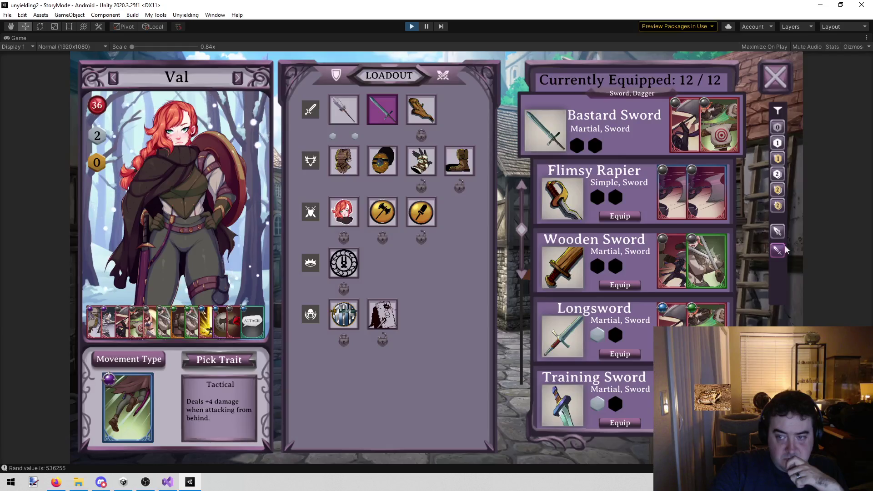
click(777, 251)
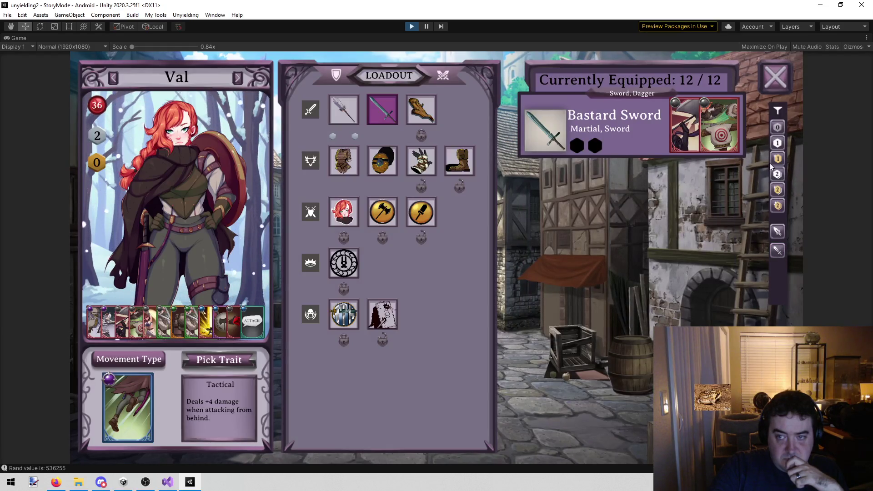
Try another weapon-type filter, relist swords and daggers, then bring Visual Studio forward.
click(418, 109)
mouse_move(615, 190)
scroll(616, 192, down, 1)
click(426, 114)
click(383, 109)
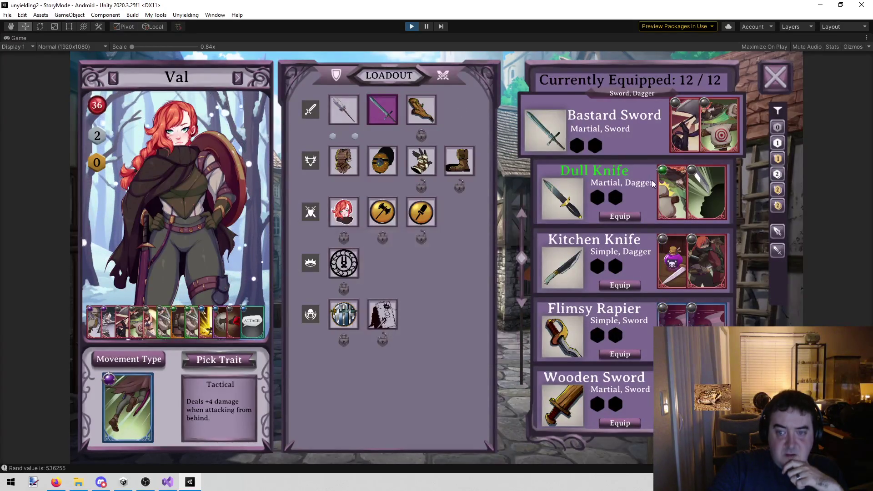
scroll(599, 243, down, 3)
scroll(596, 247, up, 4)
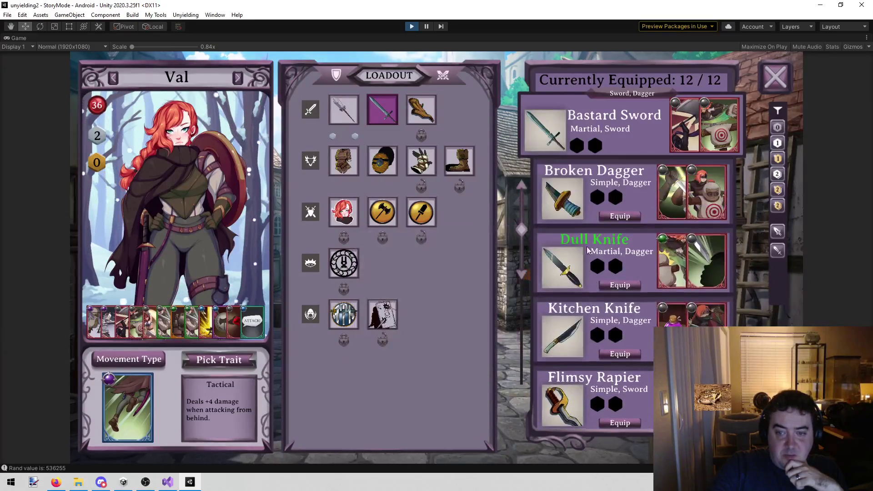
click(168, 482)
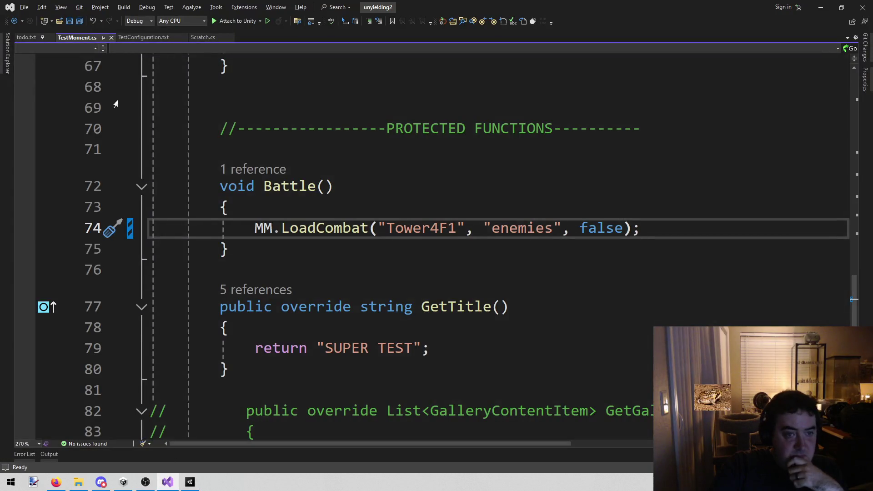
Add a todo.txt note under Level that an unsupported weapon filter can't be turned off, save, and return to Unity.
click(21, 36)
click(180, 286)
click(181, 295)
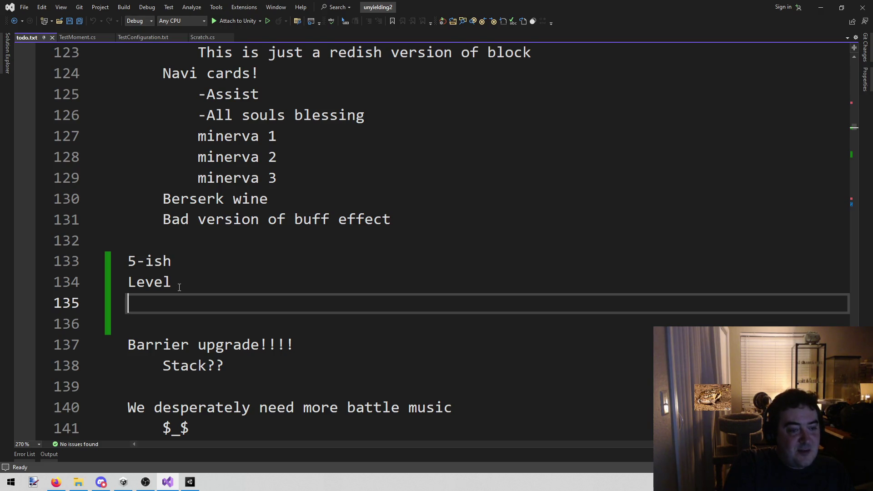
key(Return)
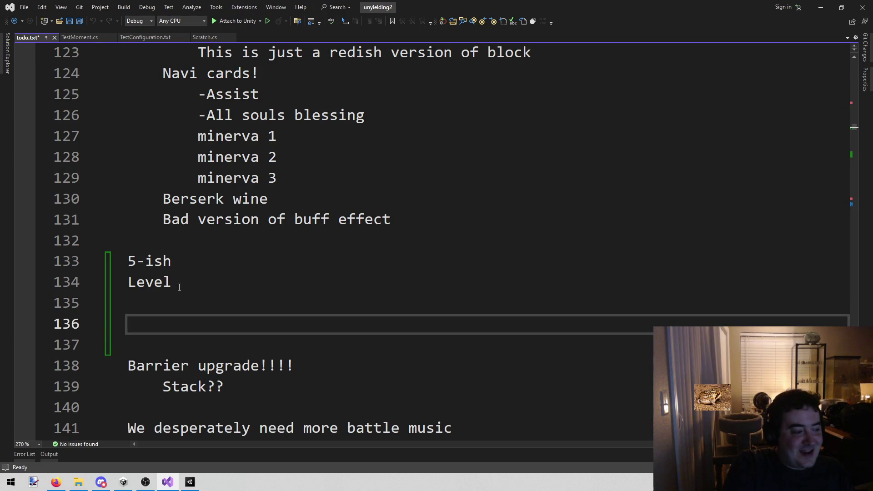
key(ctrl+s)
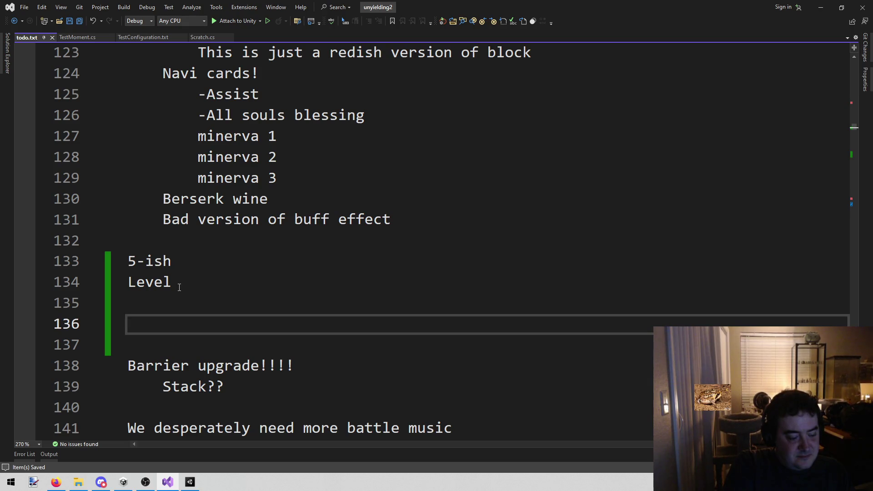
text(If you)
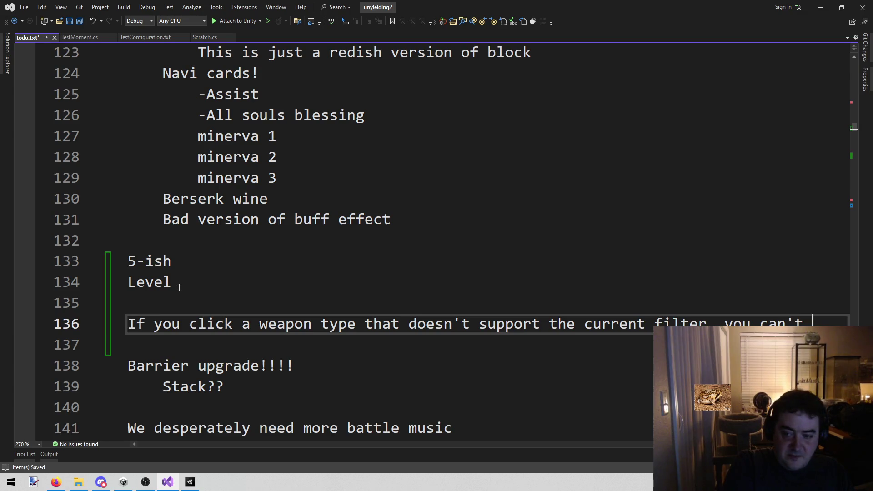
text(turn it off)
key(ctrl+s)
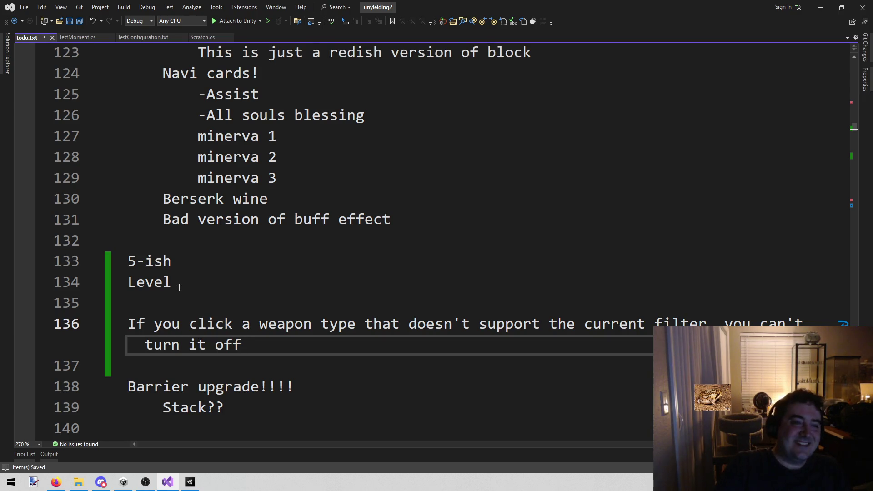
click(307, 285)
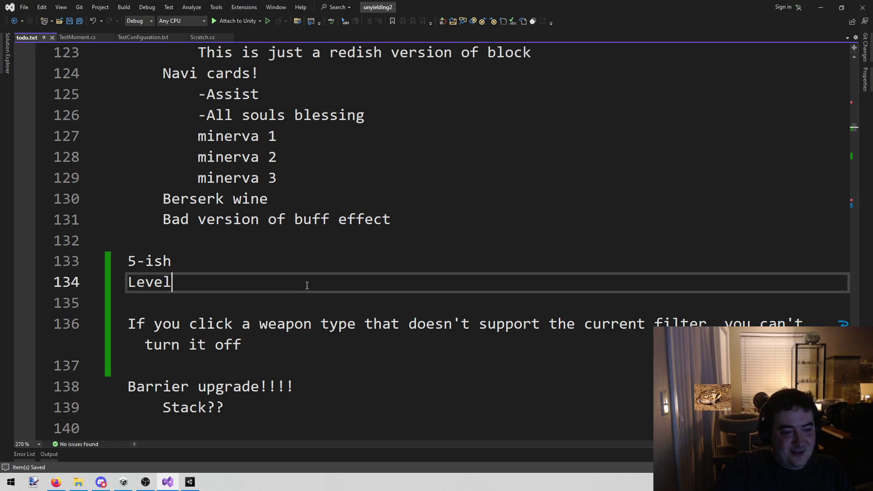
click(190, 482)
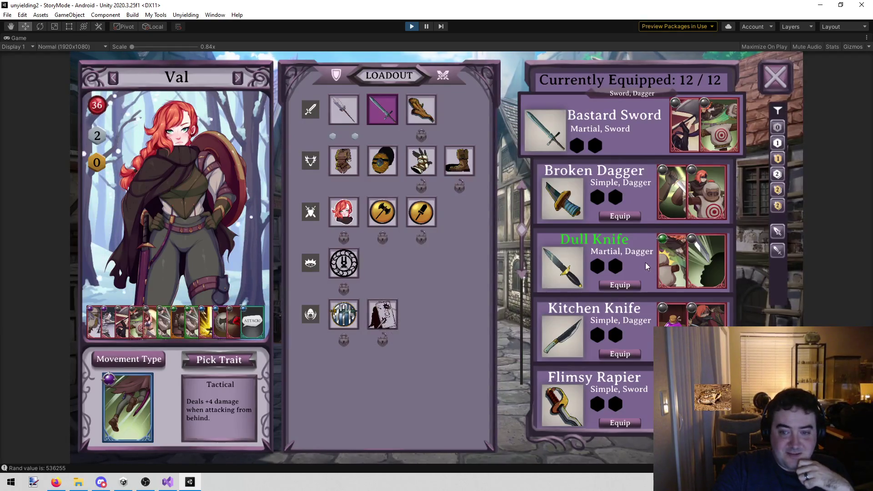
Close Val's Loadout panel and then the team screen to reach the Book 5 map.
scroll(646, 257, down, 4)
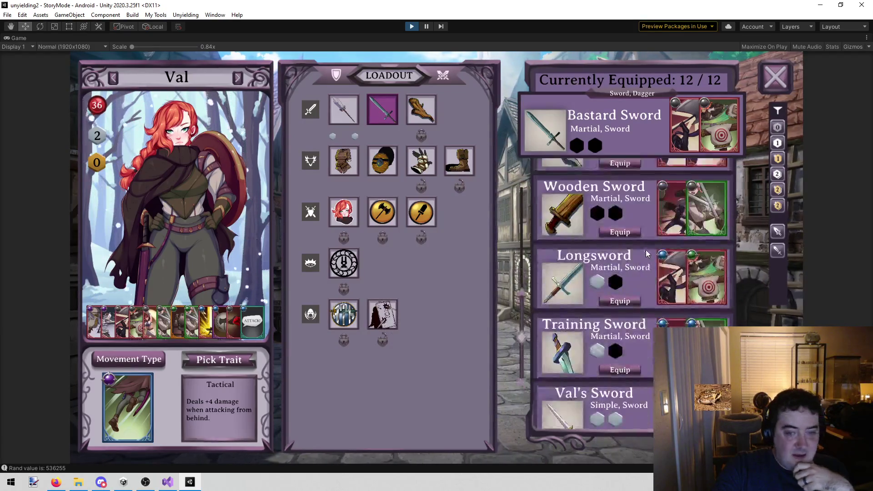
scroll(646, 257, up, 3)
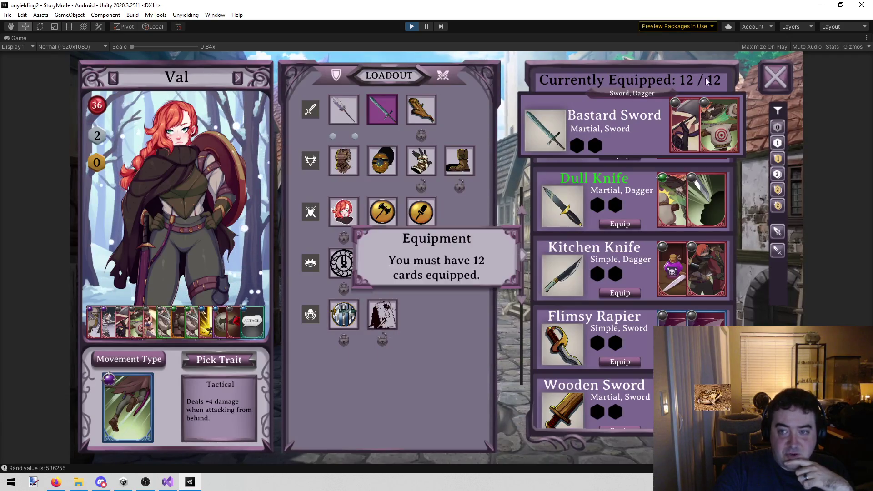
click(767, 82)
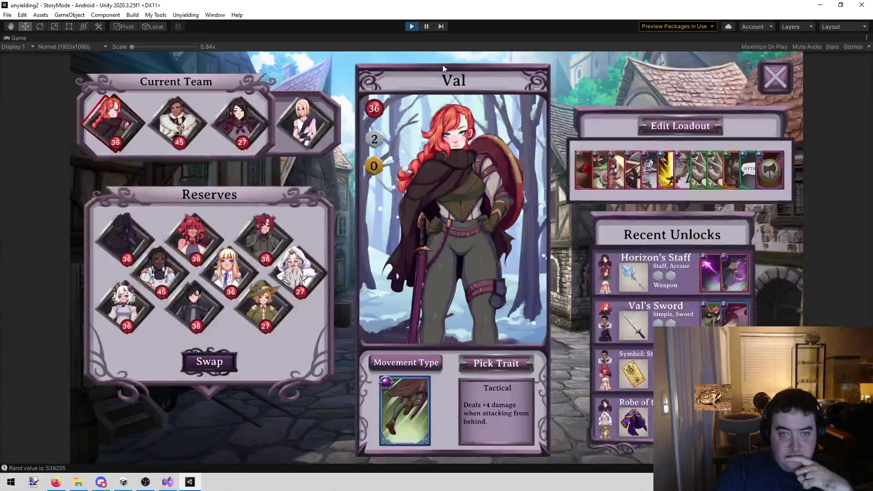
click(782, 78)
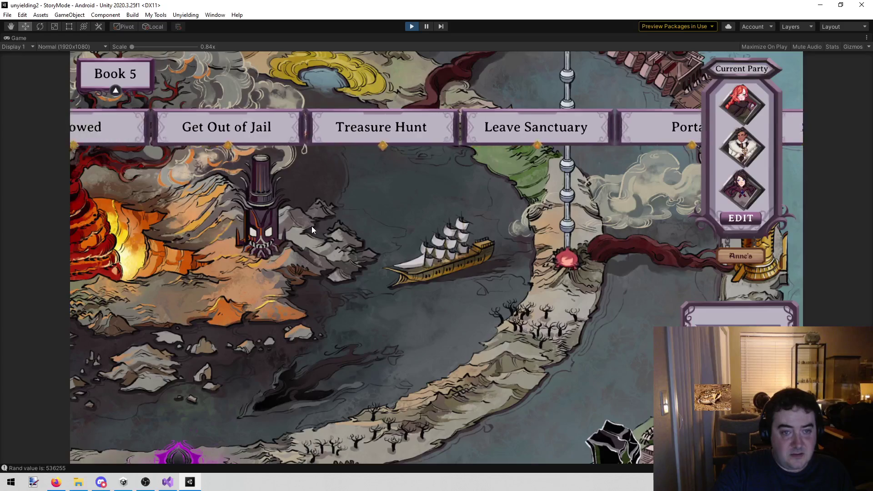
Browse back through Hallowed, Bad Education, New Grain, Refreshments, Regroup and Book Breakthrough details.
click(218, 135)
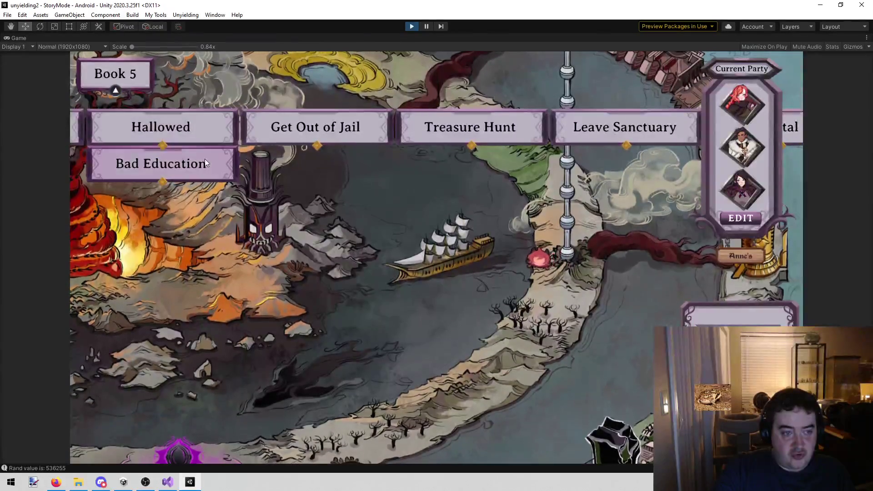
click(200, 128)
click(202, 154)
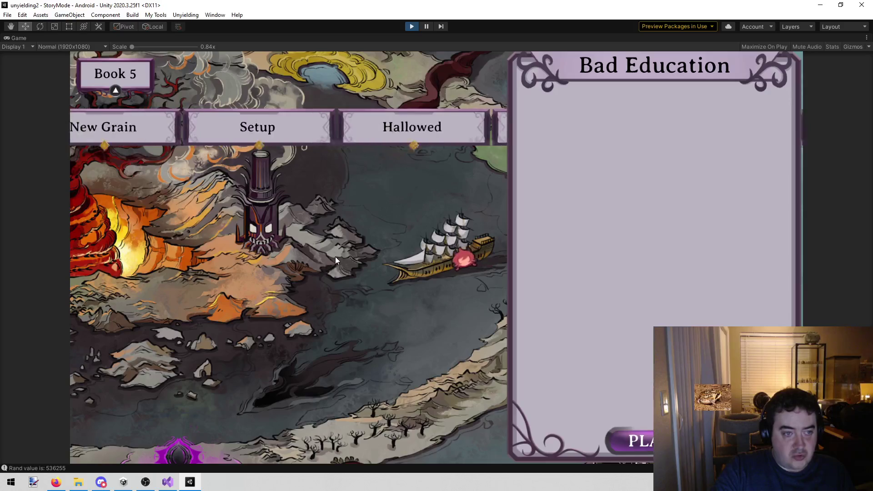
click(364, 141)
click(233, 142)
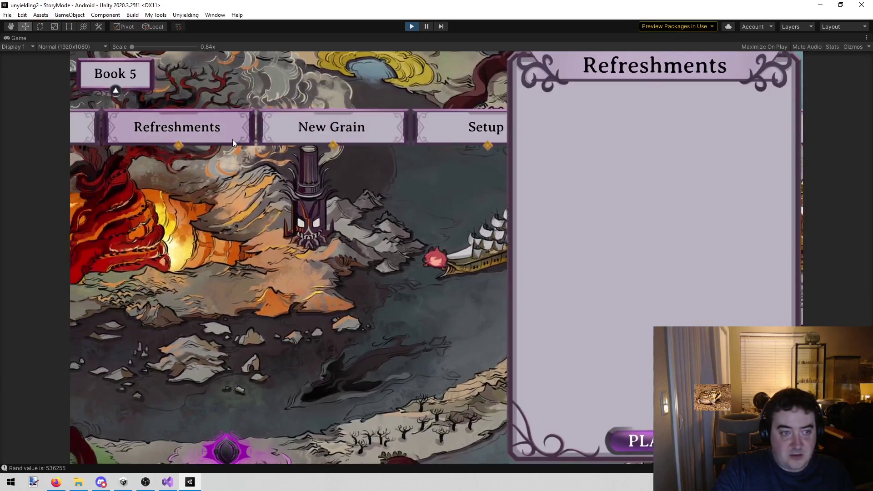
click(236, 127)
click(255, 124)
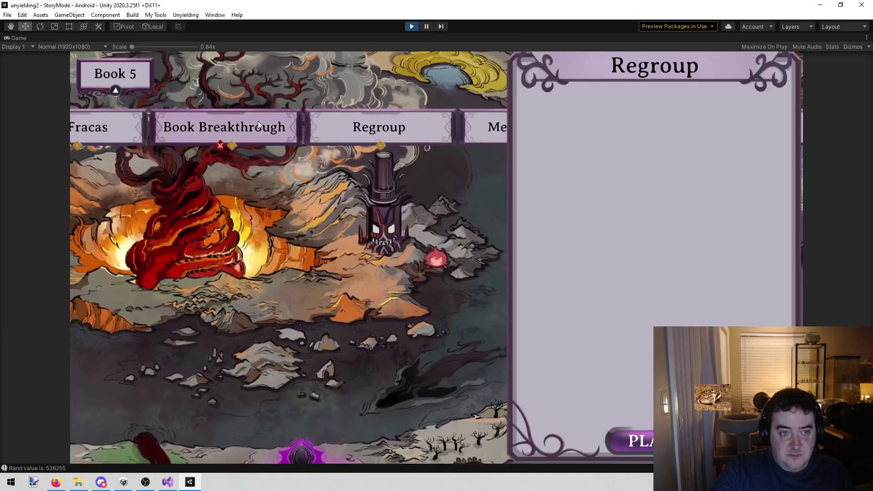
click(258, 122)
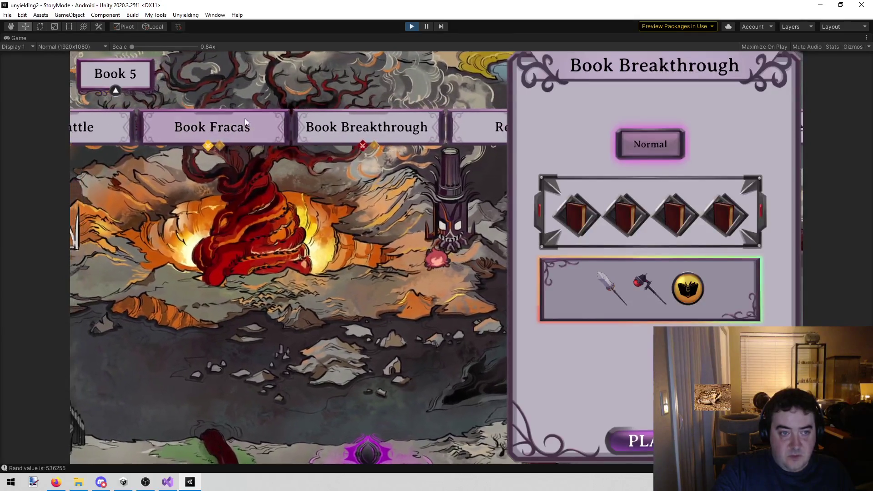
Continue through Book Battle, Branch and Waiting for Walls to The Flowers, viewing its illustration full-screen.
click(383, 166)
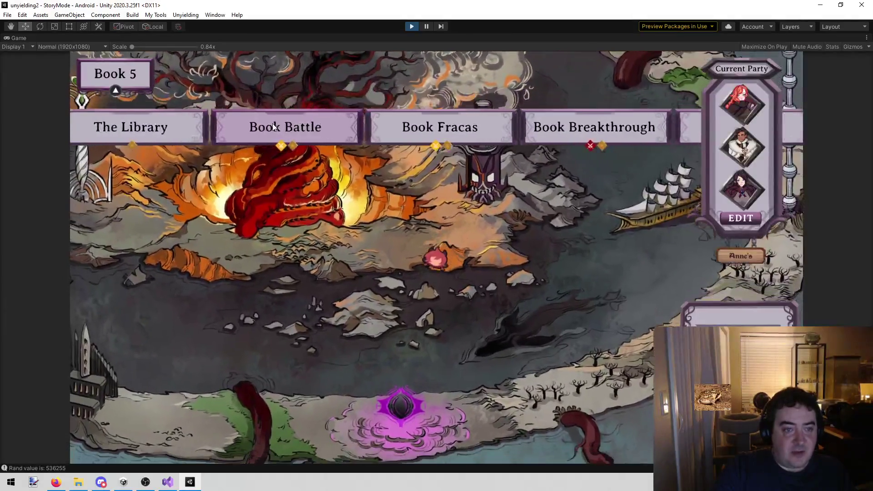
click(274, 127)
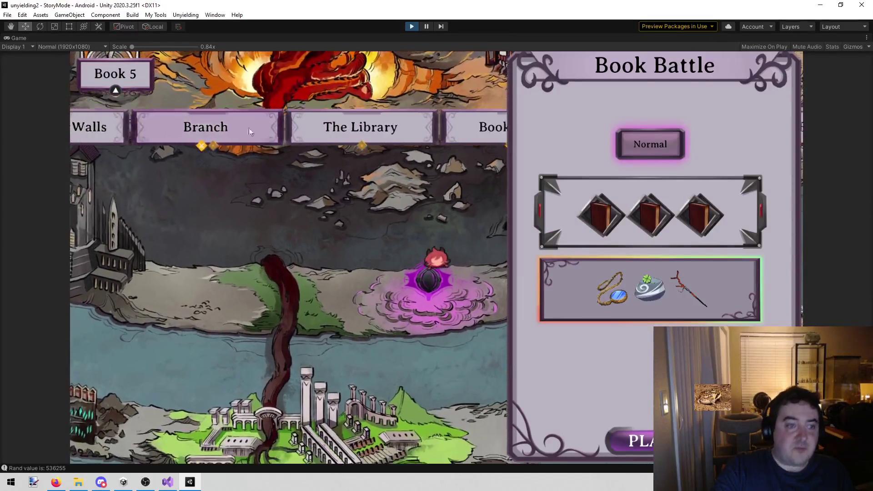
click(242, 131)
click(311, 132)
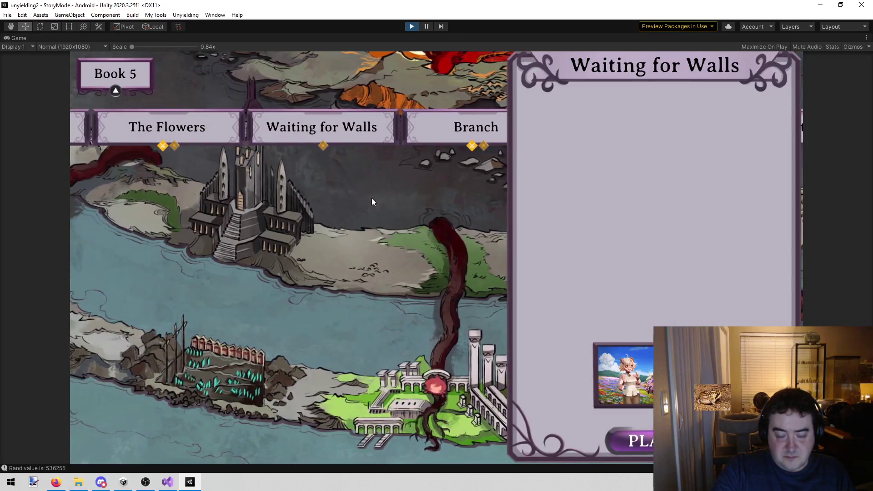
click(176, 136)
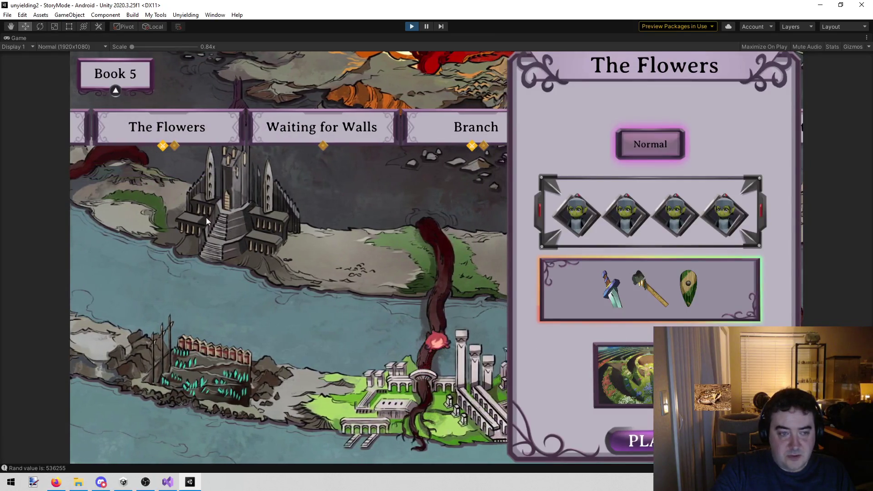
click(659, 440)
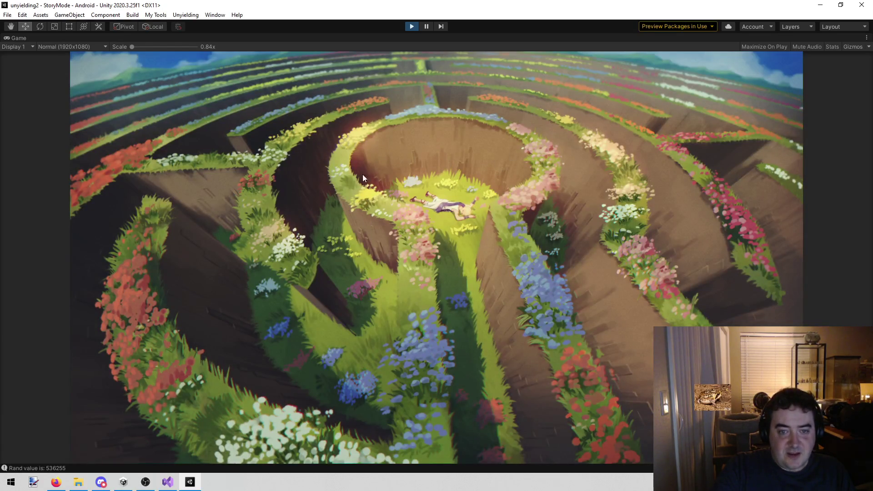
Close The Flowers illustration and view the Heart to Hearts illustration full-screen.
click(739, 124)
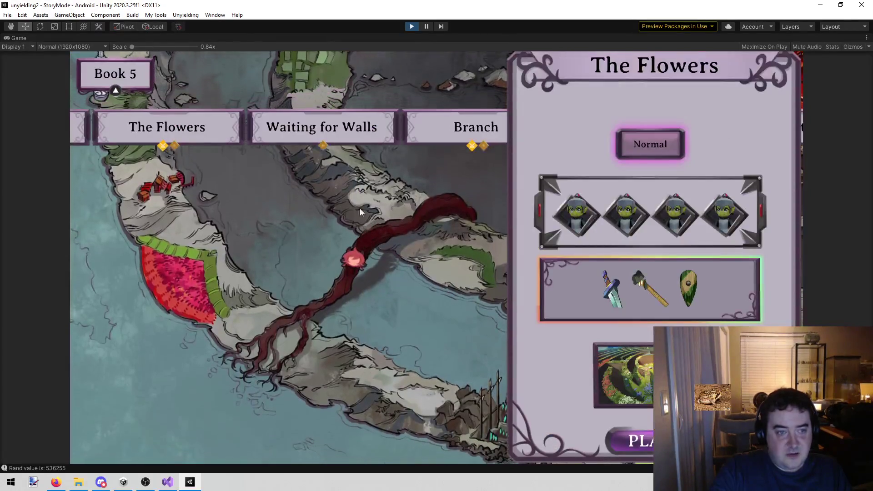
click(158, 119)
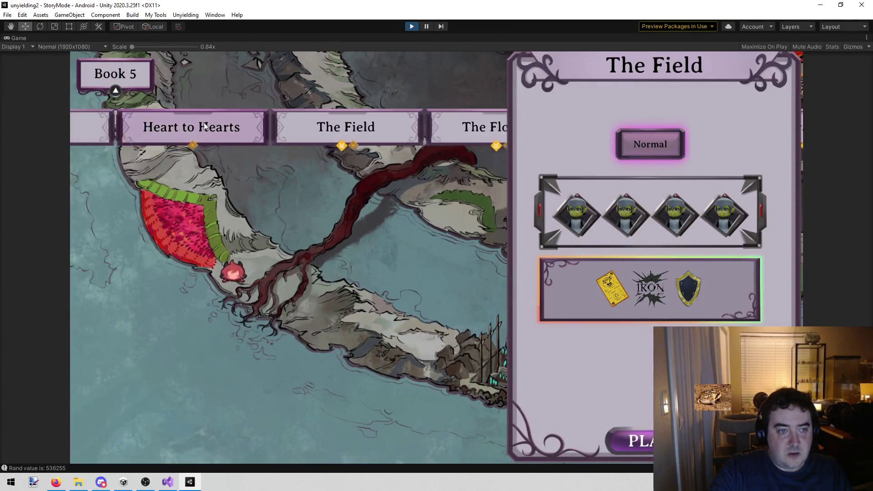
click(203, 122)
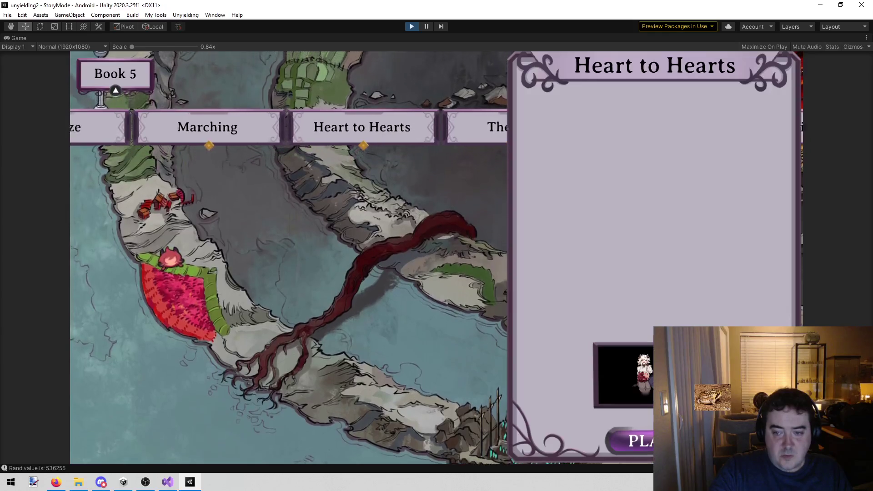
click(624, 374)
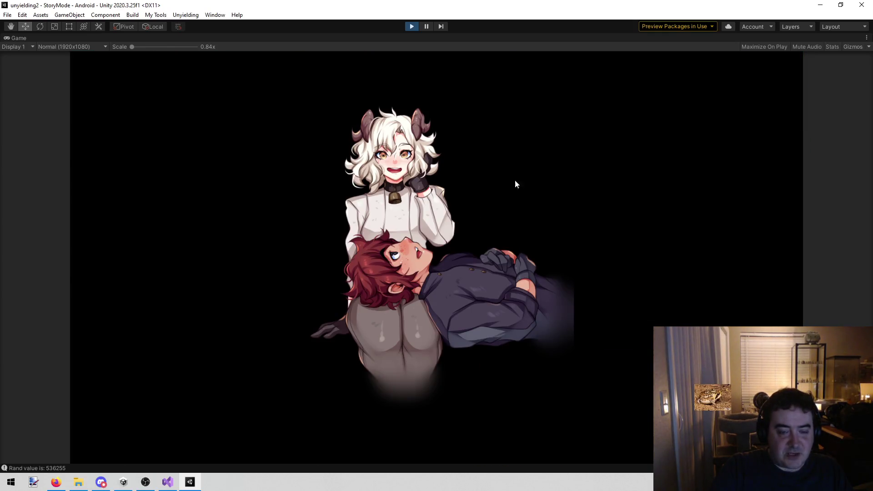
click(477, 194)
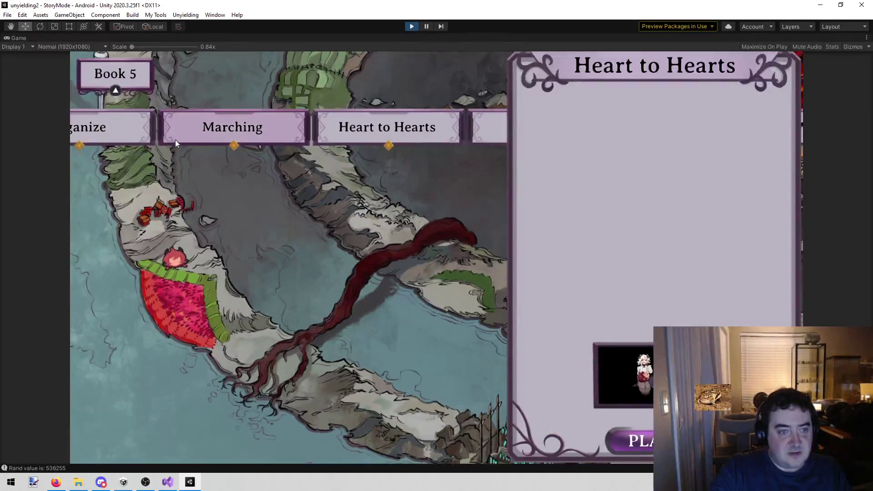
View the Organize chapter's illustration full-screen, then close its details.
click(262, 129)
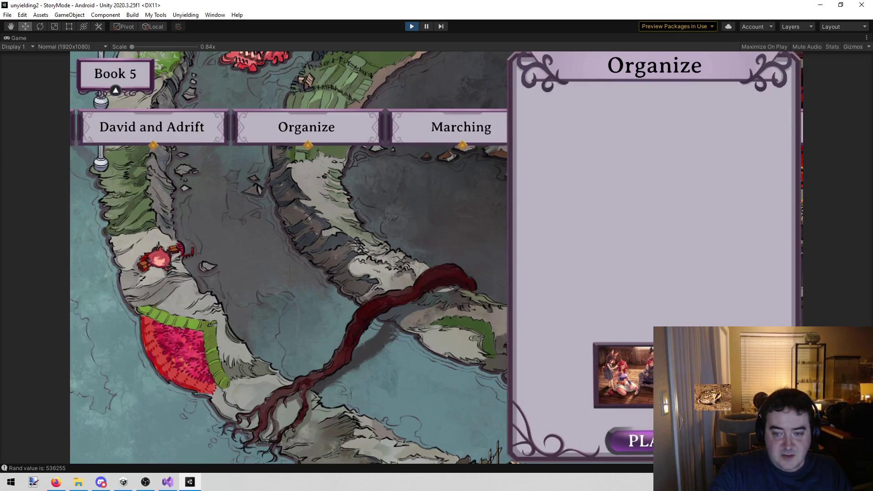
click(648, 296)
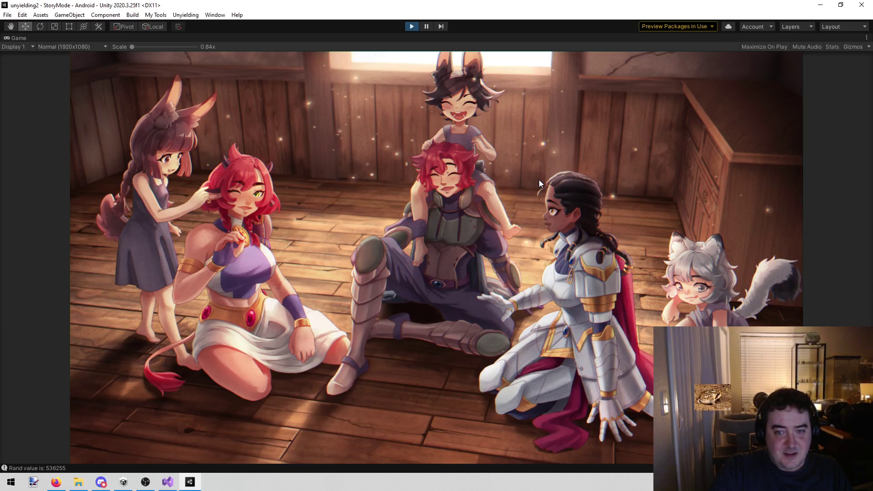
click(567, 112)
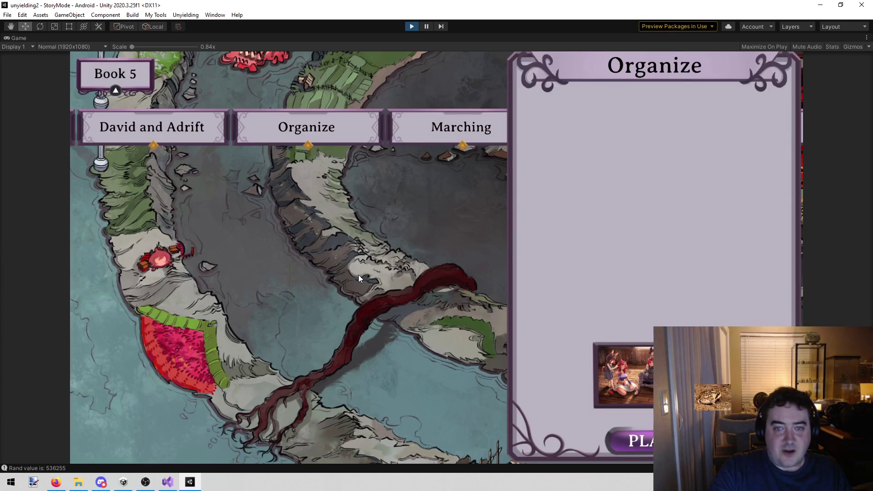
click(358, 275)
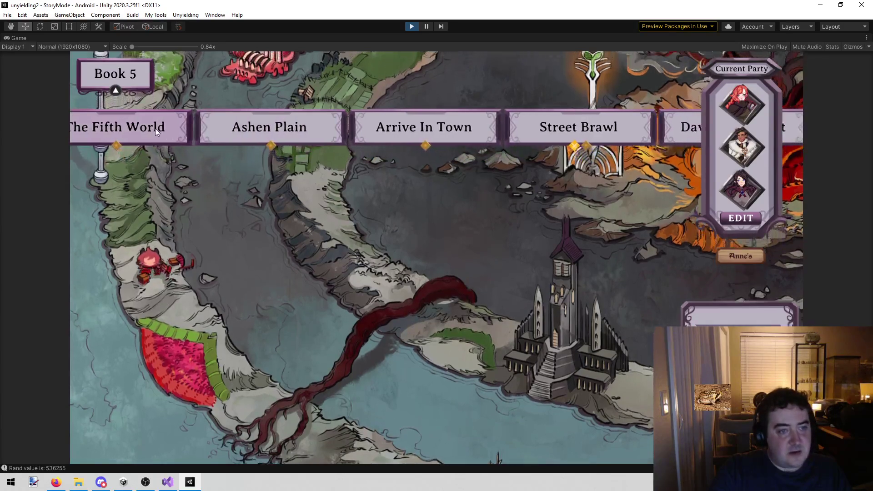
View The Fifth World illustration, close the chapter, and reopen Val's loadout.
click(155, 128)
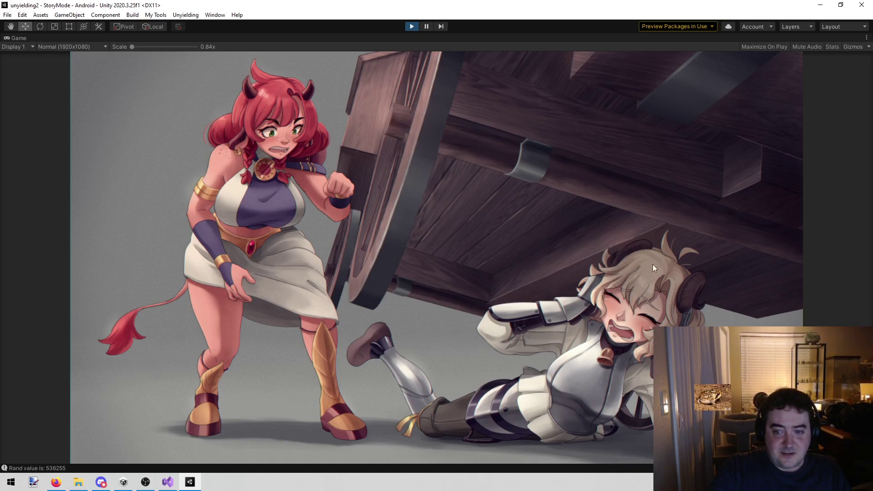
click(608, 186)
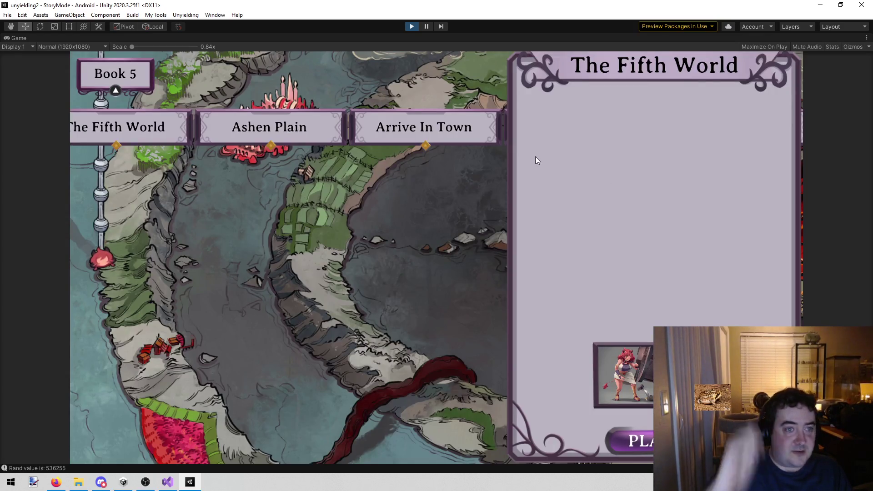
click(169, 142)
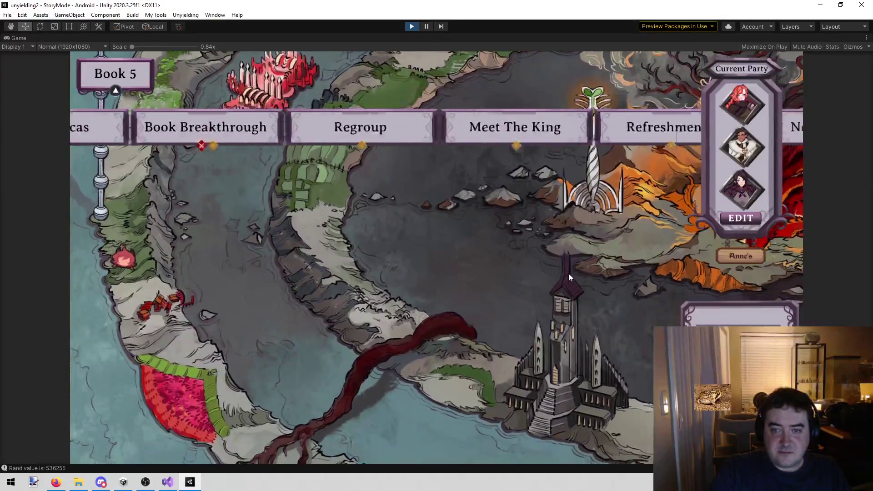
click(739, 102)
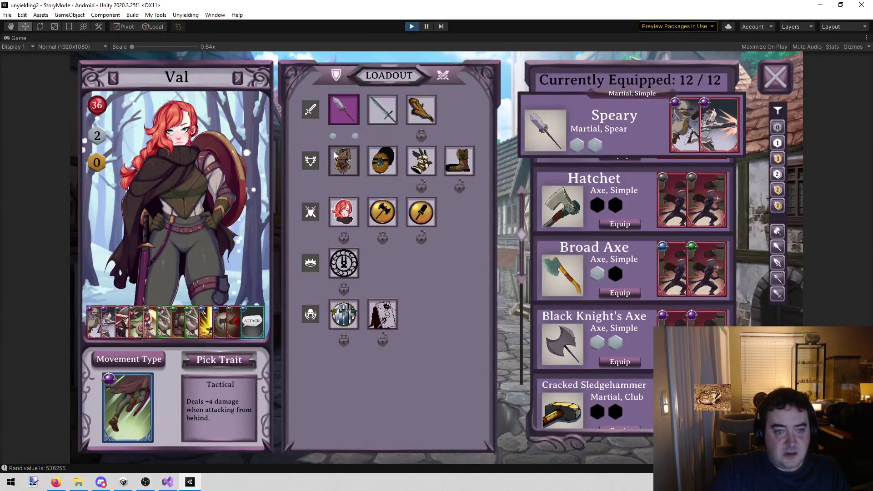
Swap Val's Bastard Sword for a Longsword and Chain Shirt for a Hardened Chain Shirt.
click(391, 109)
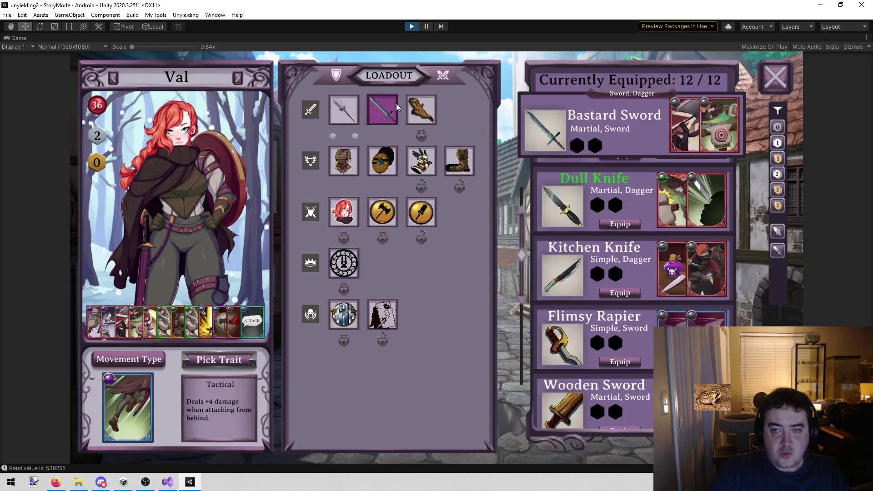
scroll(604, 321, down, 3)
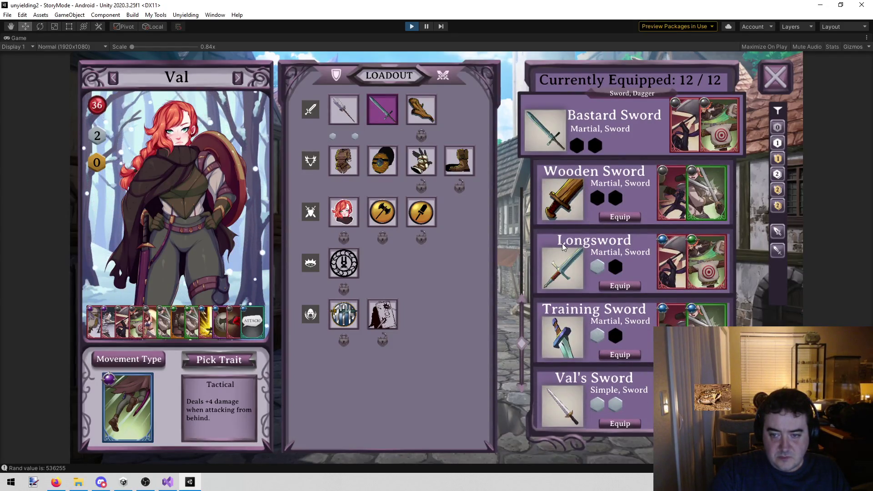
click(619, 286)
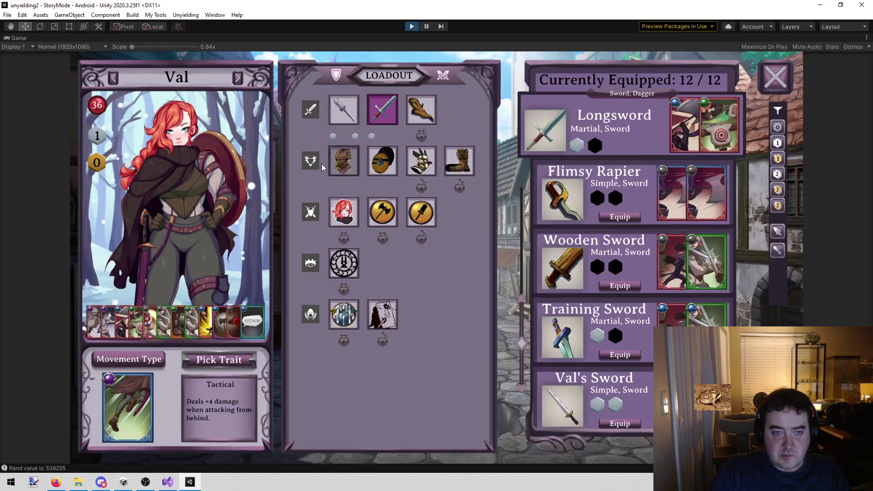
click(620, 423)
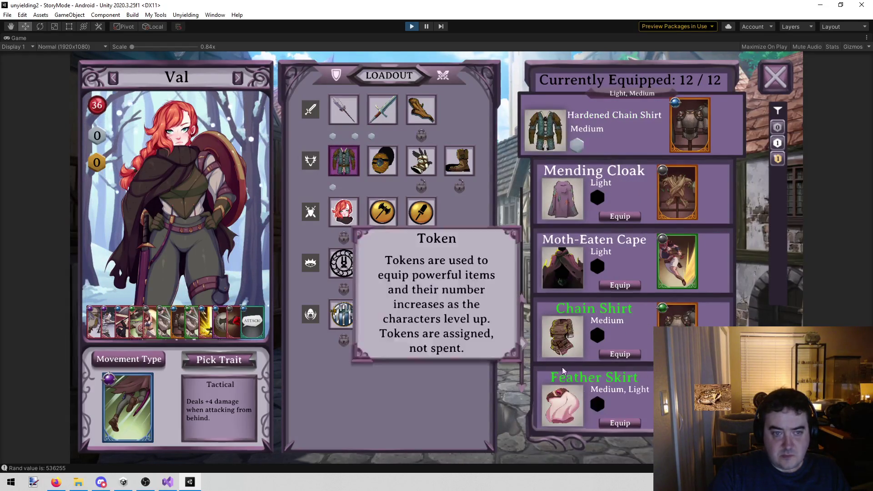
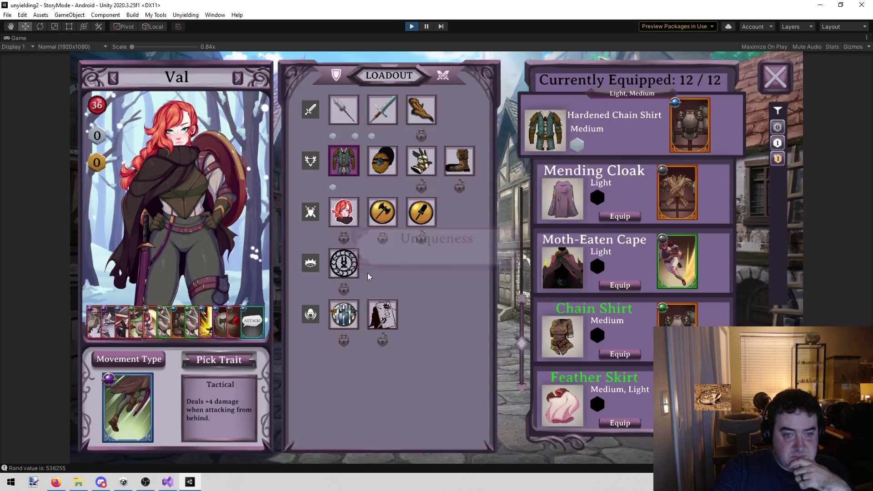
Swap Val's Mock's Creed for Agathor's Creed, then switch to Dane's loadout.
click(349, 266)
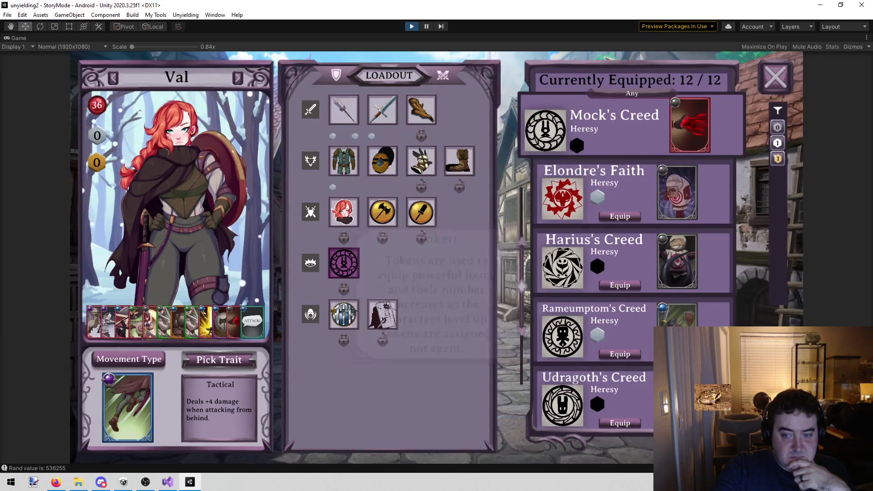
drag(567, 339, 568, 246)
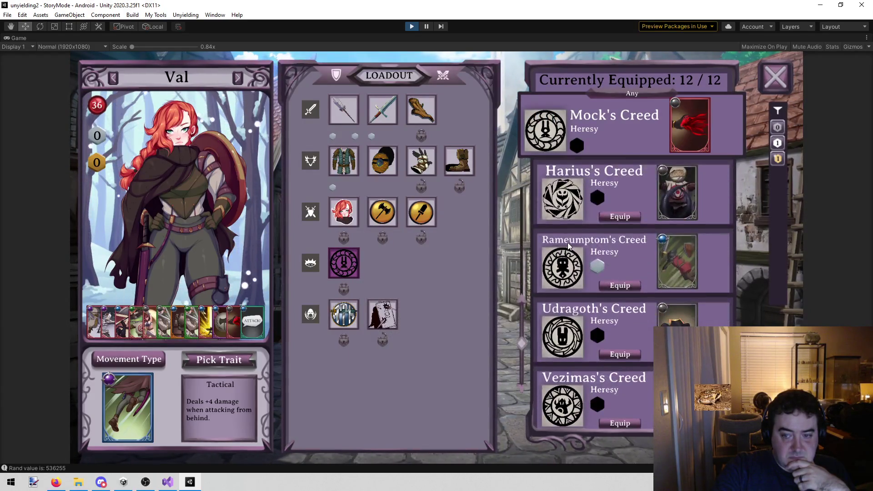
drag(539, 313, 580, 425)
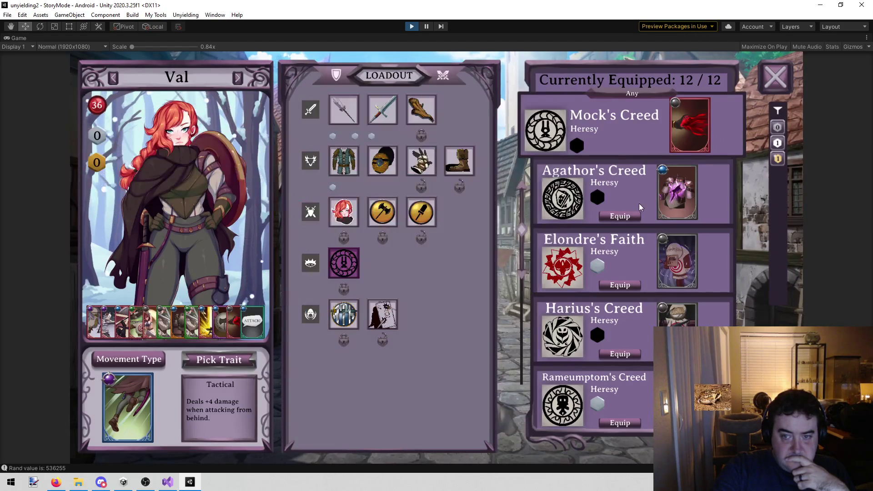
click(626, 217)
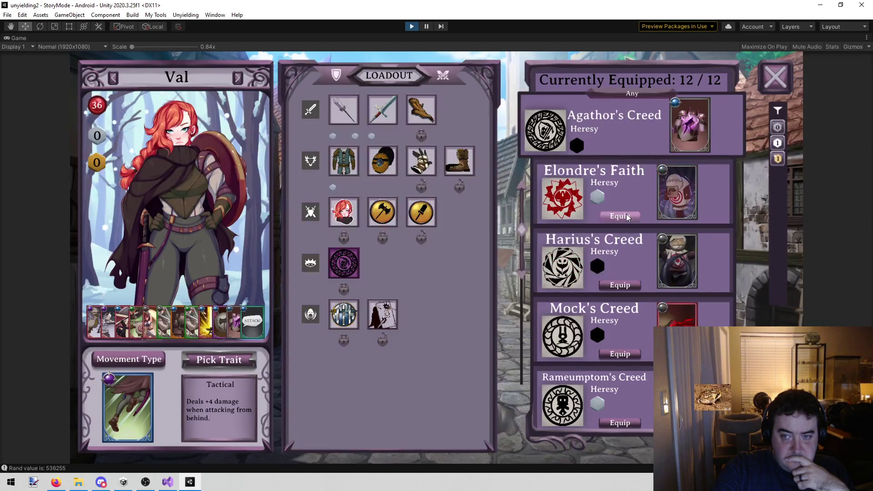
click(239, 78)
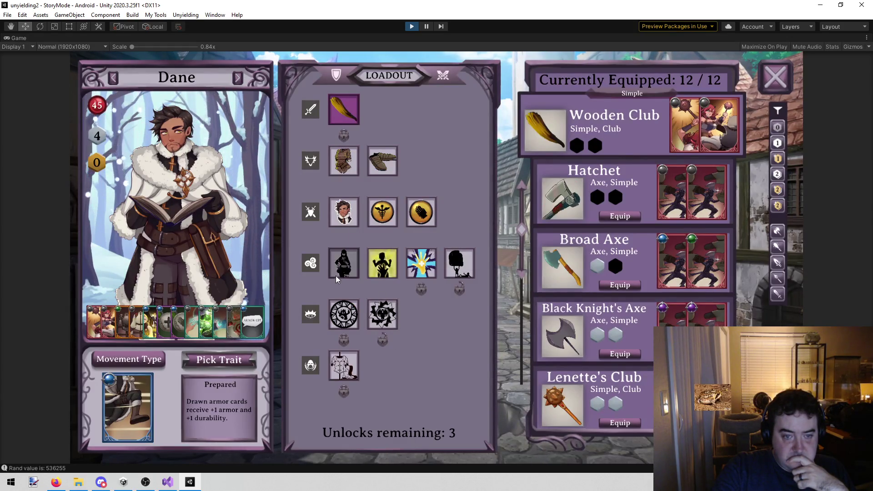
Replace Dane's Chain Shirt with the Hardened Chain Shirt.
click(455, 266)
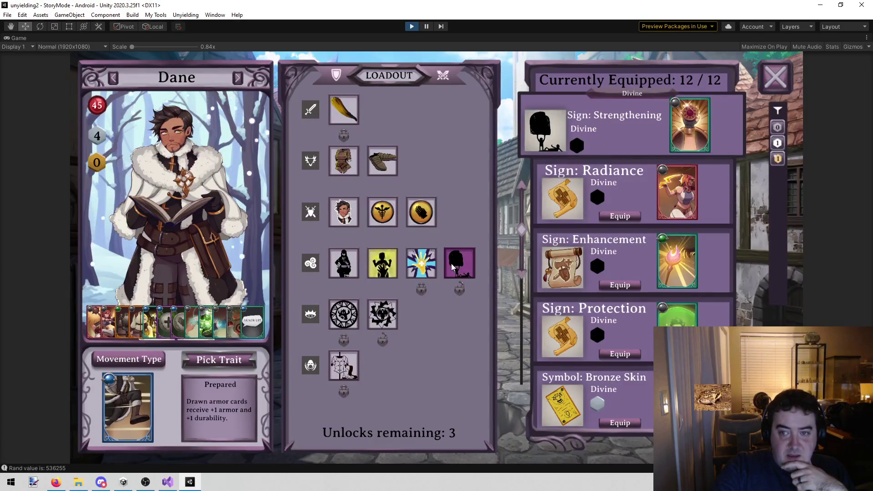
click(344, 110)
click(350, 176)
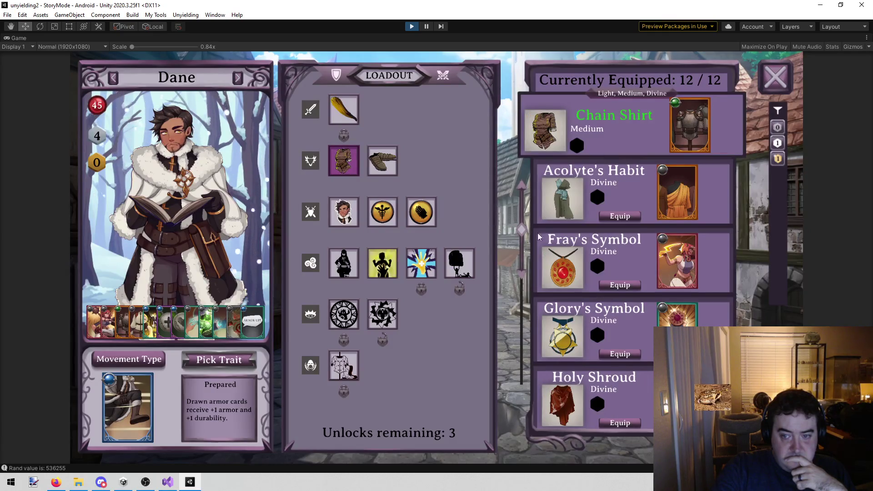
scroll(667, 315, down, 10)
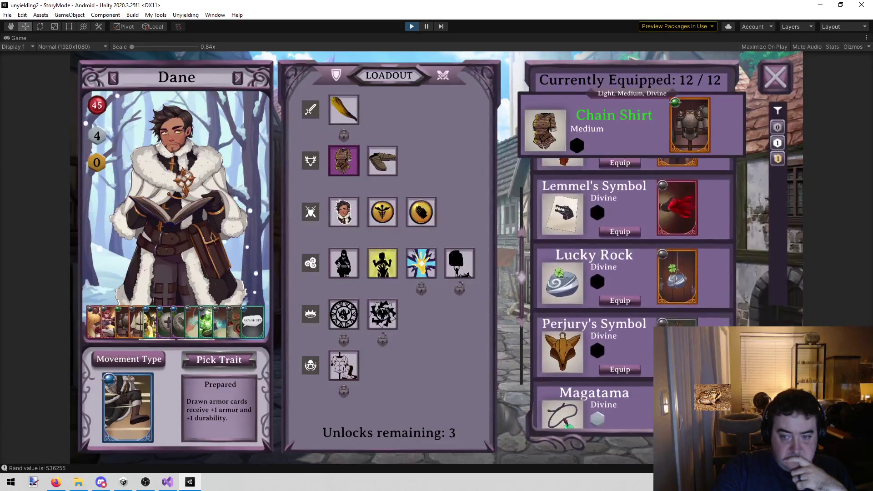
scroll(672, 251, down, 2)
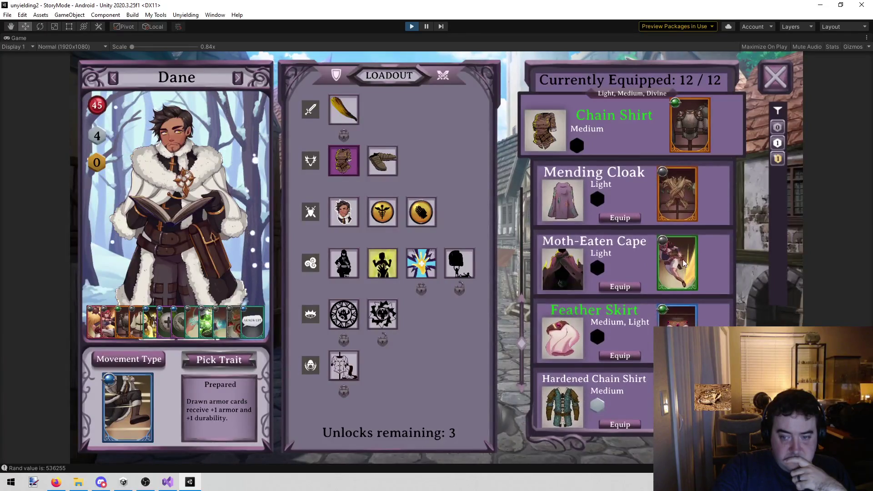
scroll(663, 220, up, 4)
scroll(663, 221, up, 5)
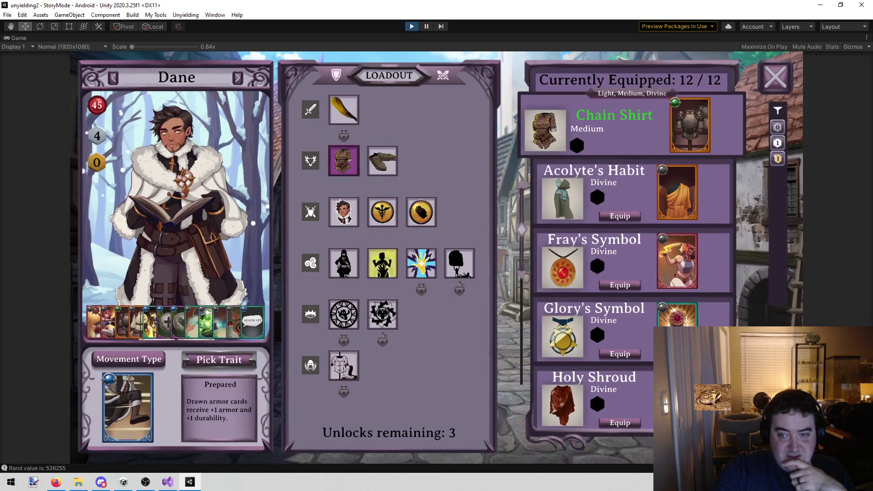
scroll(692, 321, down, 6)
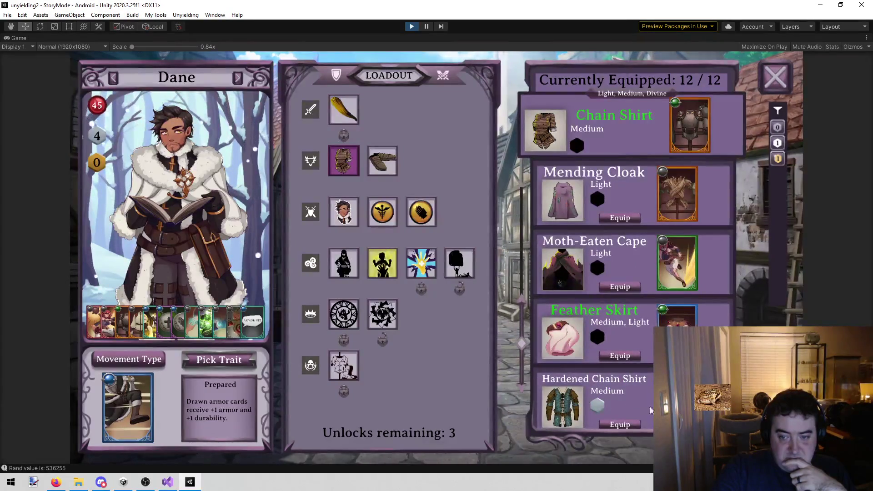
click(620, 425)
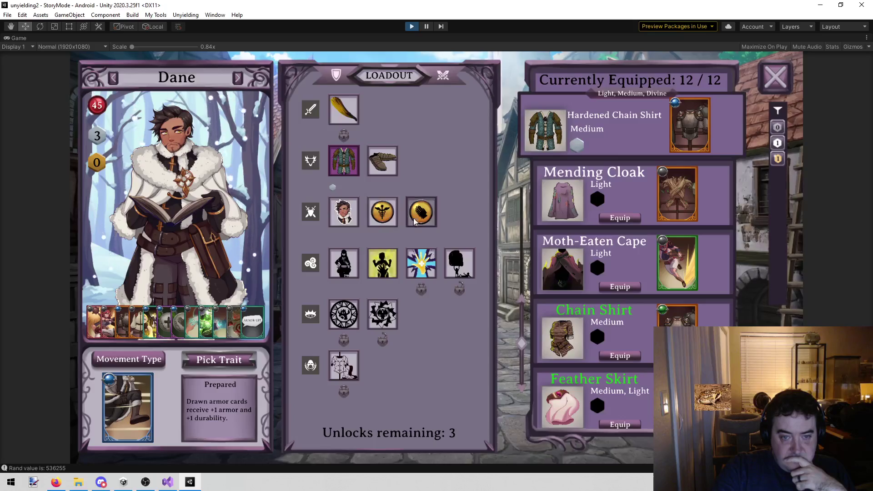
Preview Counterspell and Healing Chorus, then equip Symbol: Healing Song over Sign: Caress of Life.
click(381, 269)
click(349, 269)
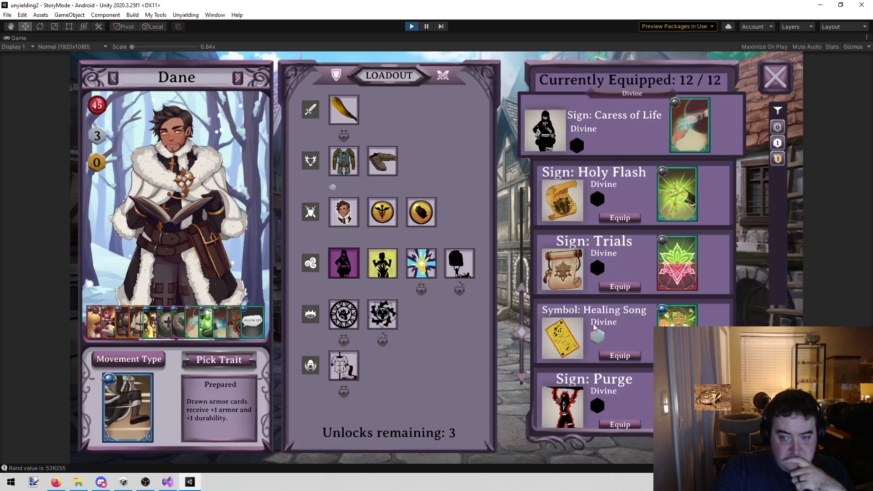
scroll(683, 271, down, 1)
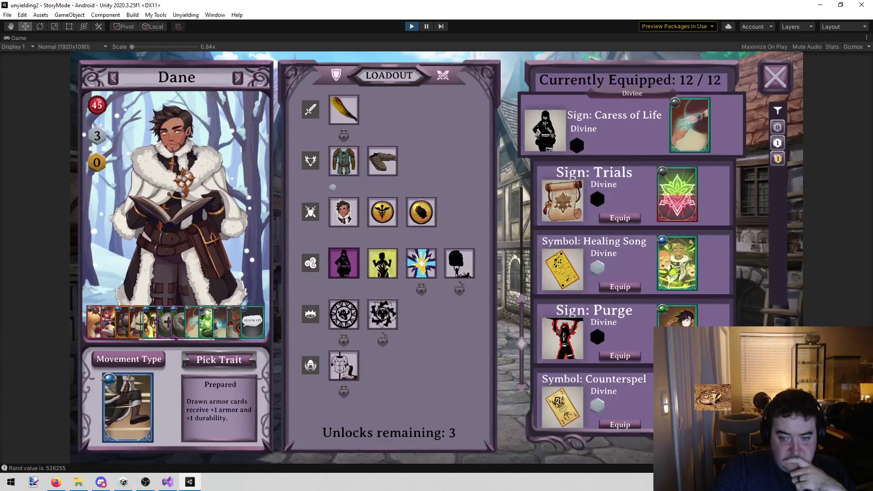
click(677, 400)
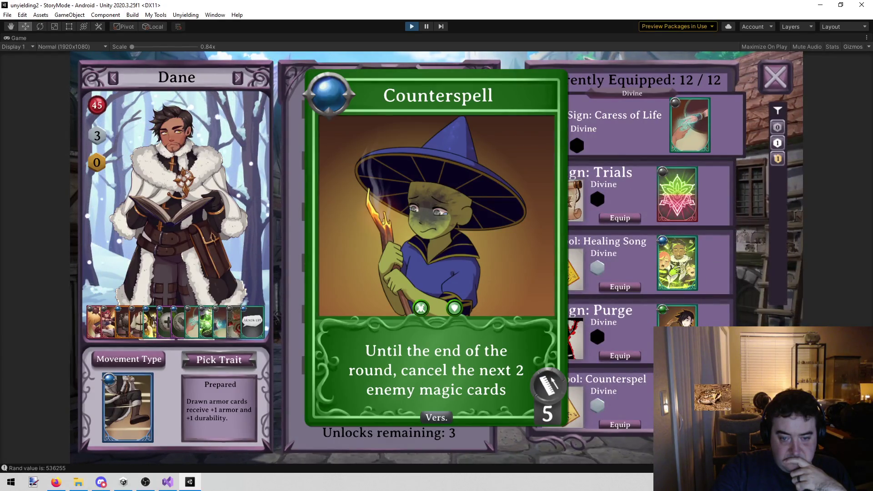
click(705, 315)
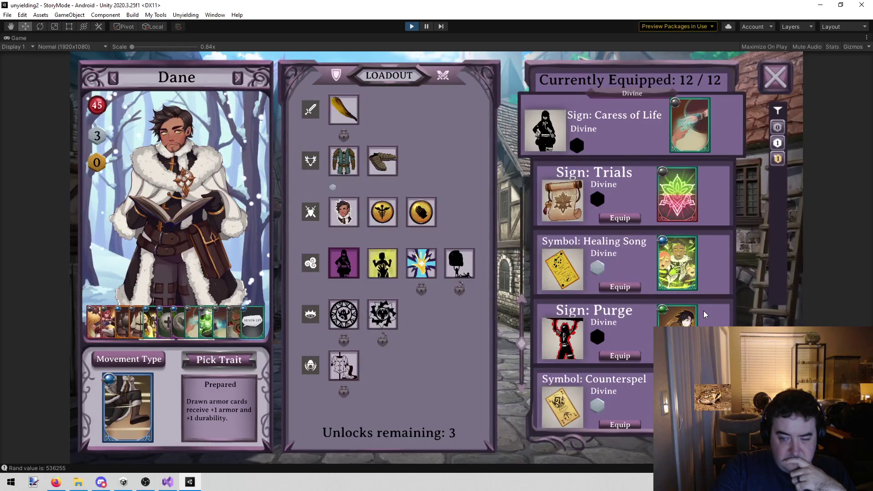
scroll(704, 318, up, 1)
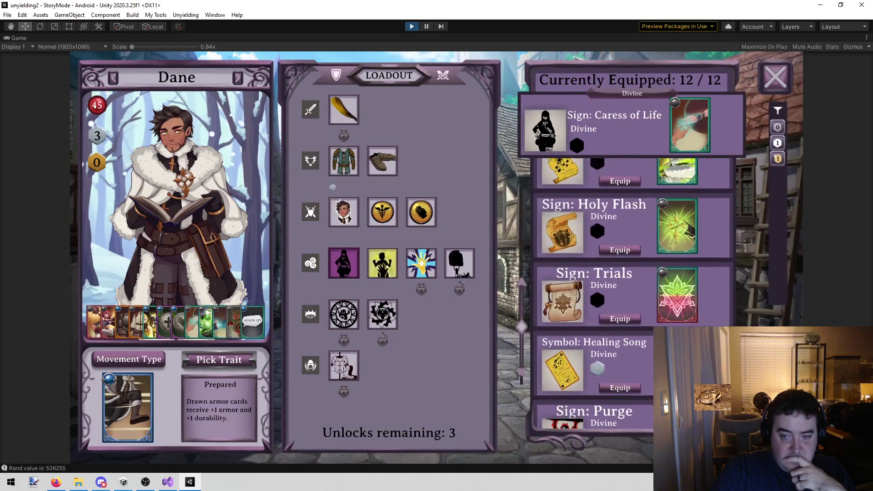
click(682, 321)
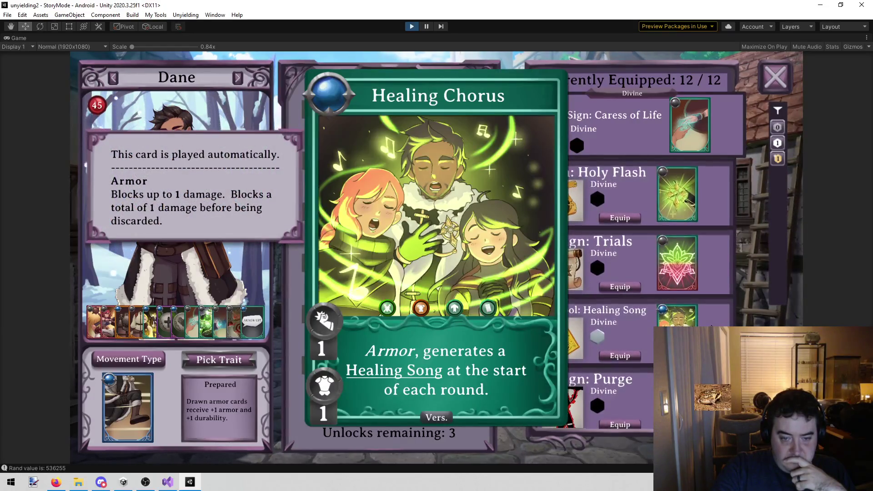
click(682, 321)
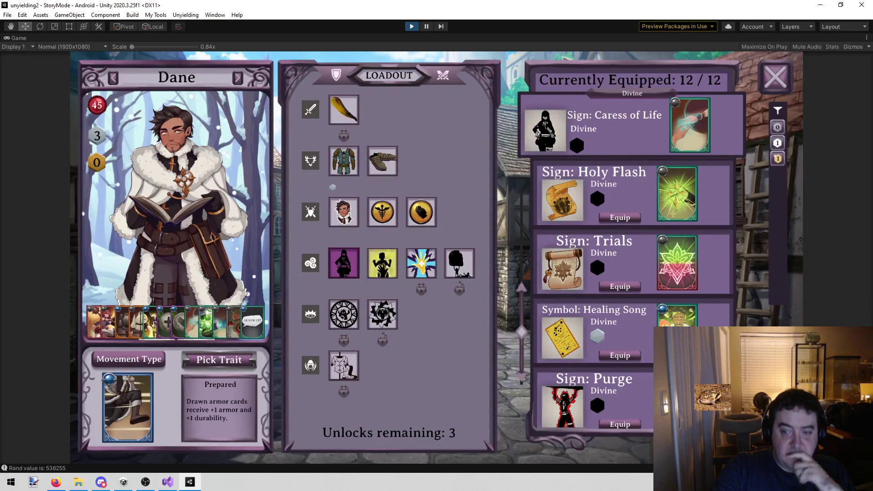
click(601, 312)
click(601, 311)
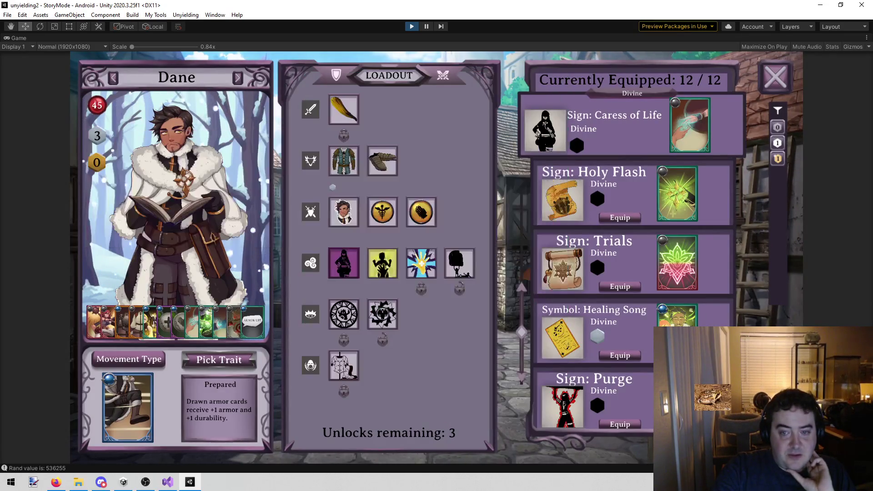
click(620, 355)
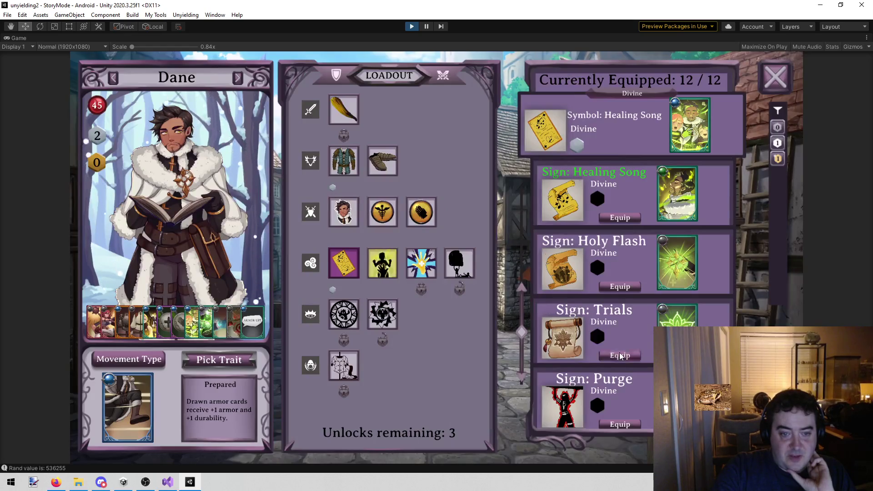
Review Dane's sign, creed and command slots, then unequip Sign: Healing Words.
click(383, 264)
click(426, 272)
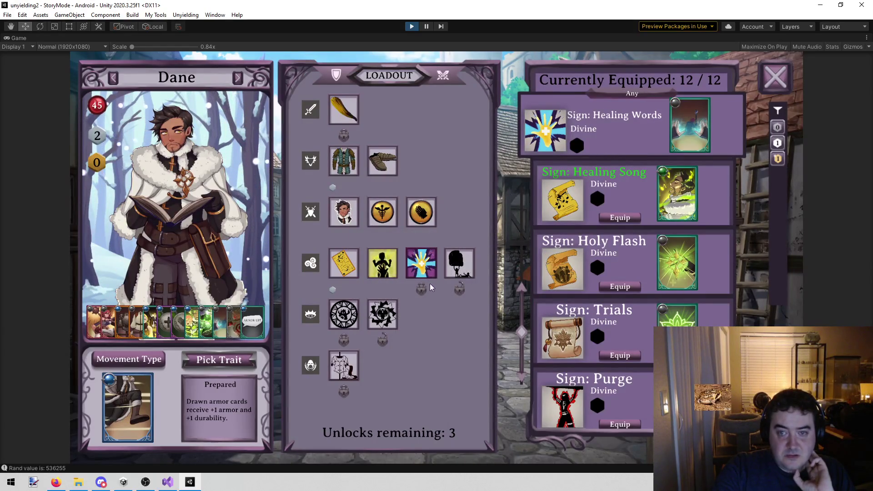
click(465, 257)
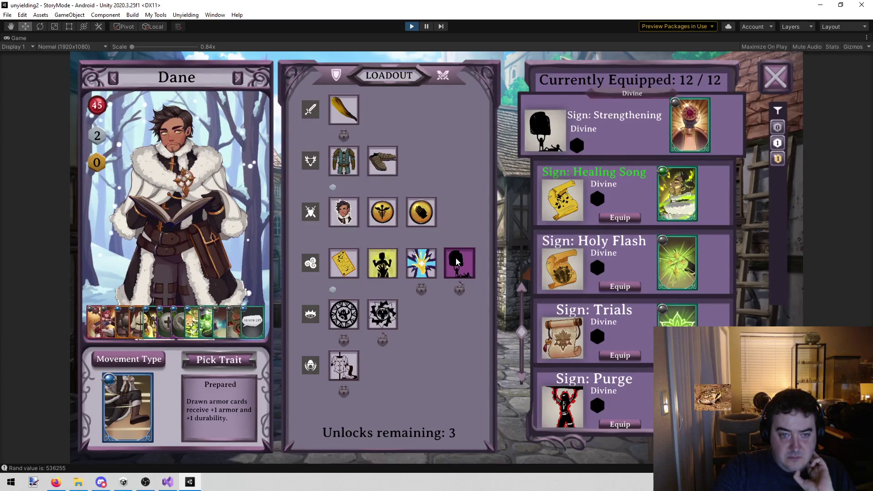
click(356, 312)
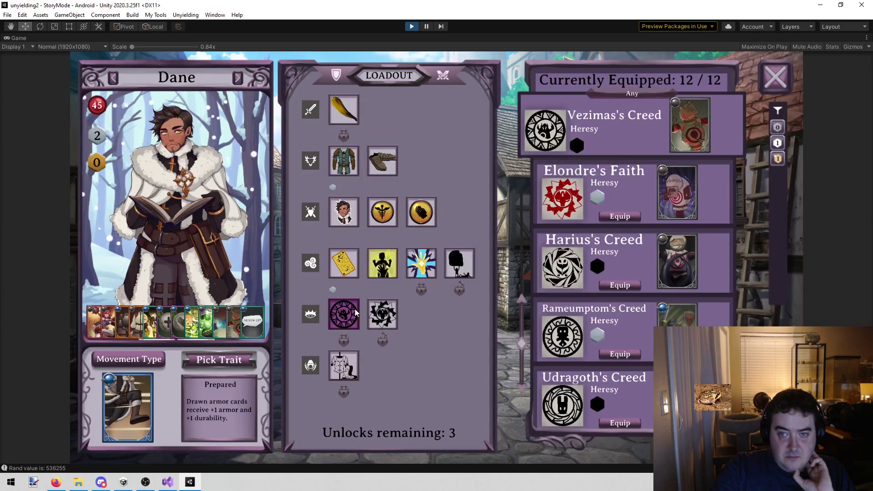
click(344, 367)
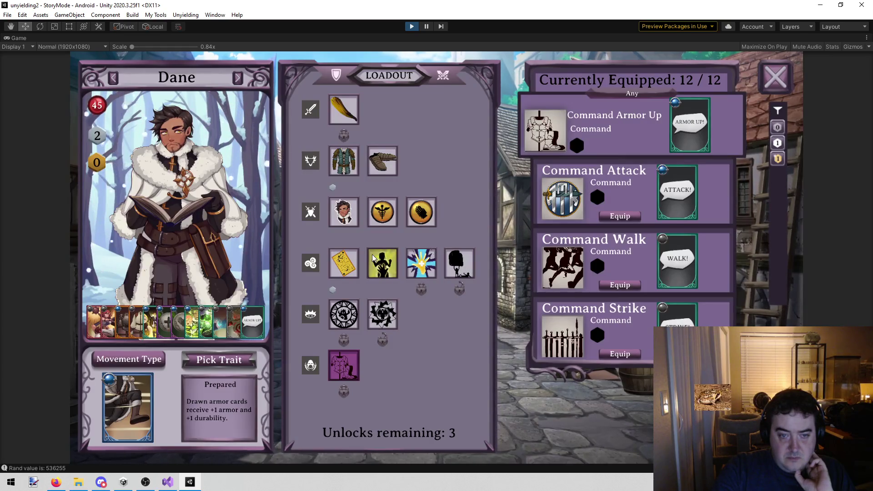
click(422, 263)
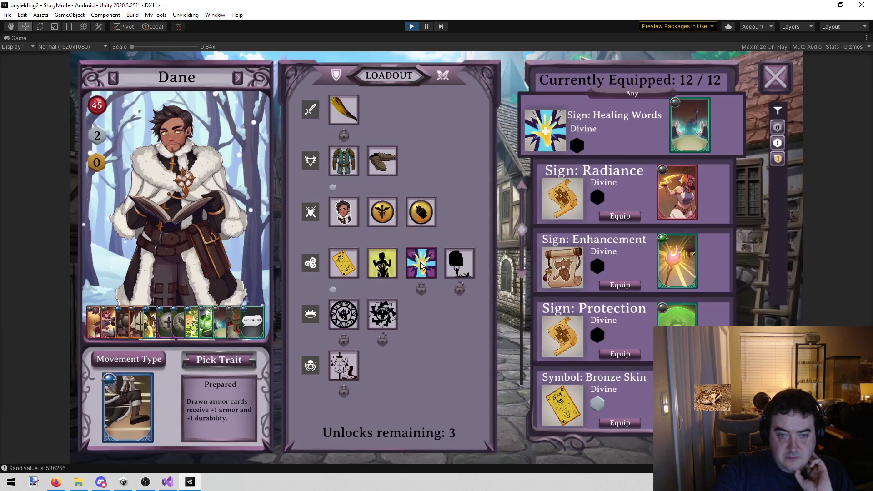
click(423, 291)
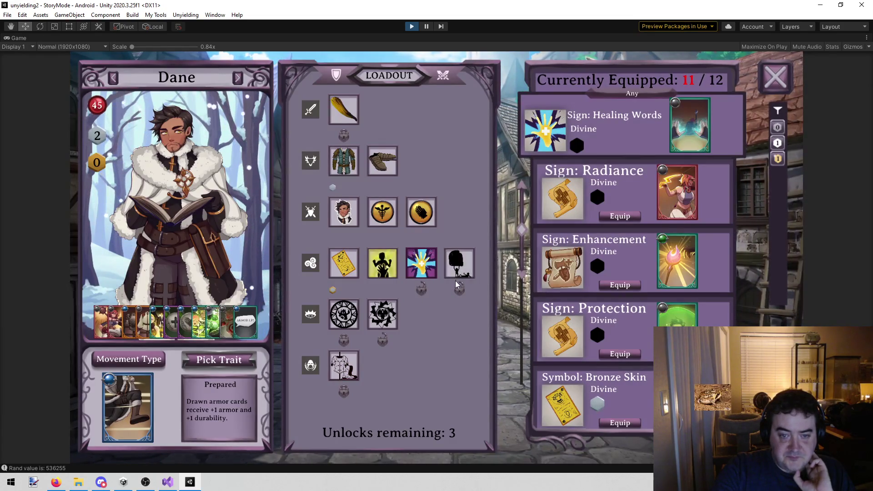
Equip Symbol: Heroism in Dane's Assistance sign slot.
click(387, 274)
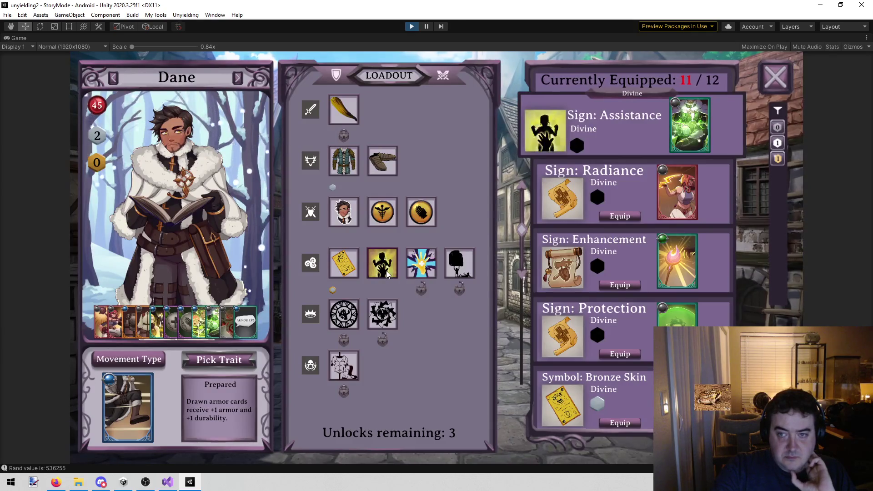
scroll(547, 268, down, 5)
scroll(555, 260, down, 5)
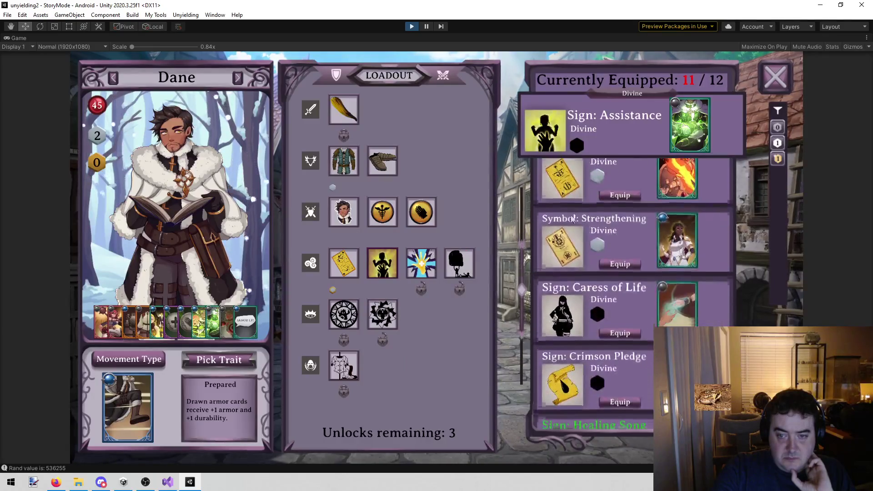
scroll(566, 247, down, 3)
scroll(571, 259, up, 3)
scroll(573, 267, up, 5)
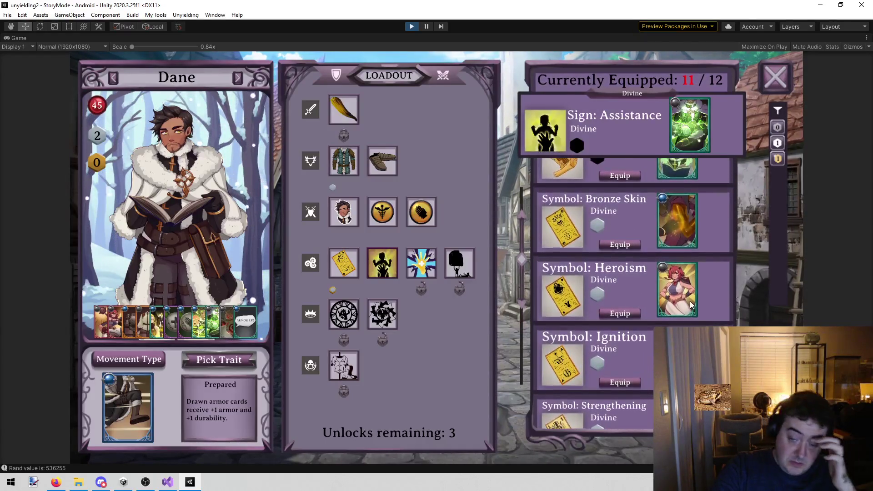
mouse_move(682, 303)
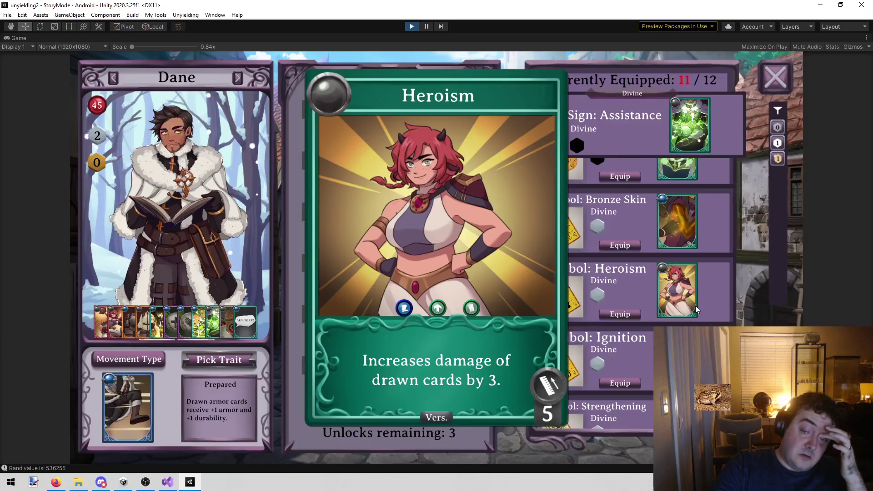
click(622, 315)
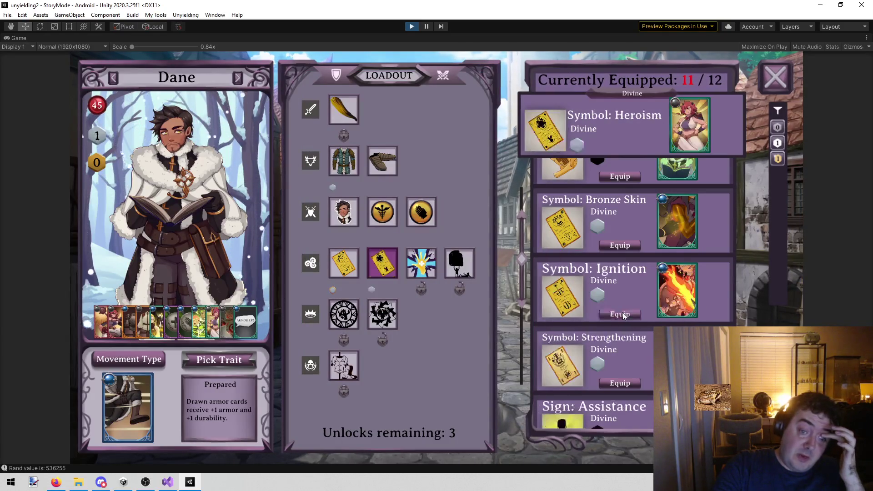
Fill Dane's last slot with Symbol: Ignition instead of Healing Words, then switch to Sara.
click(419, 272)
click(423, 288)
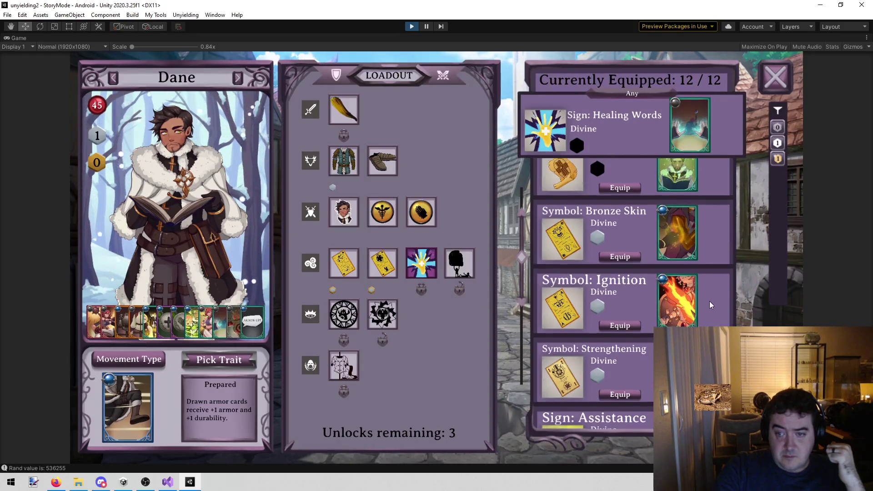
scroll(700, 273, up, 2)
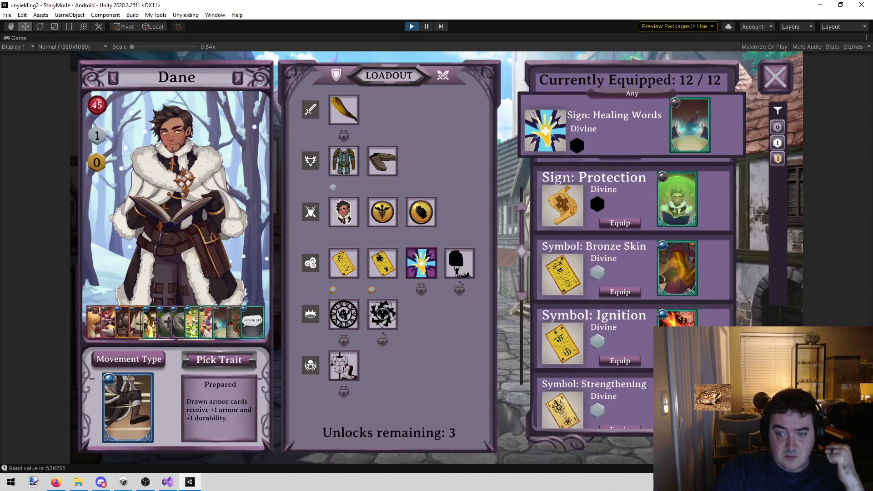
click(612, 362)
scroll(612, 363, down, 2)
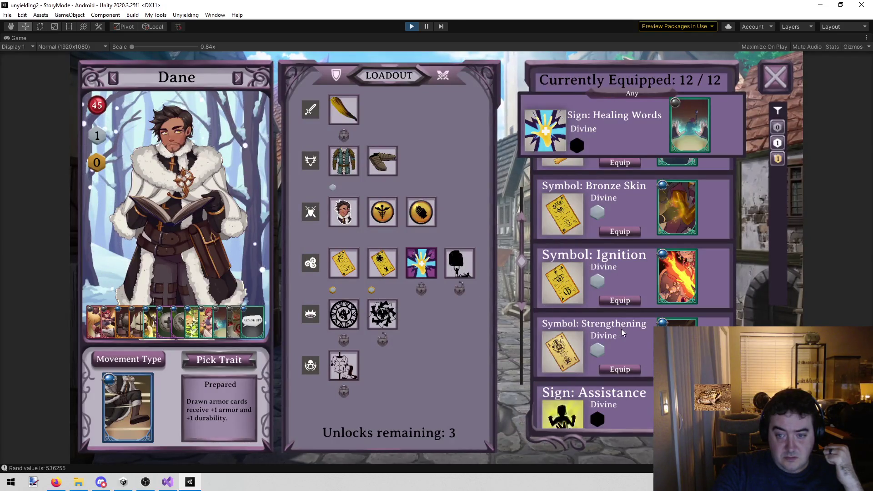
click(620, 300)
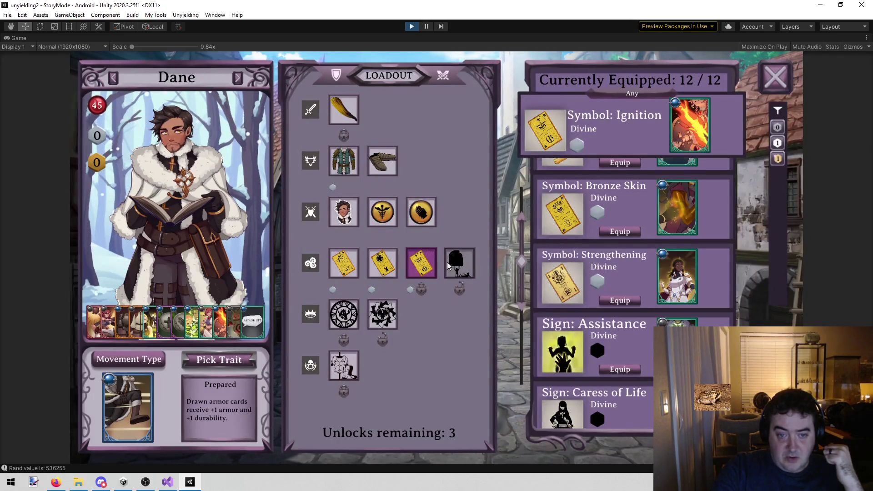
click(237, 78)
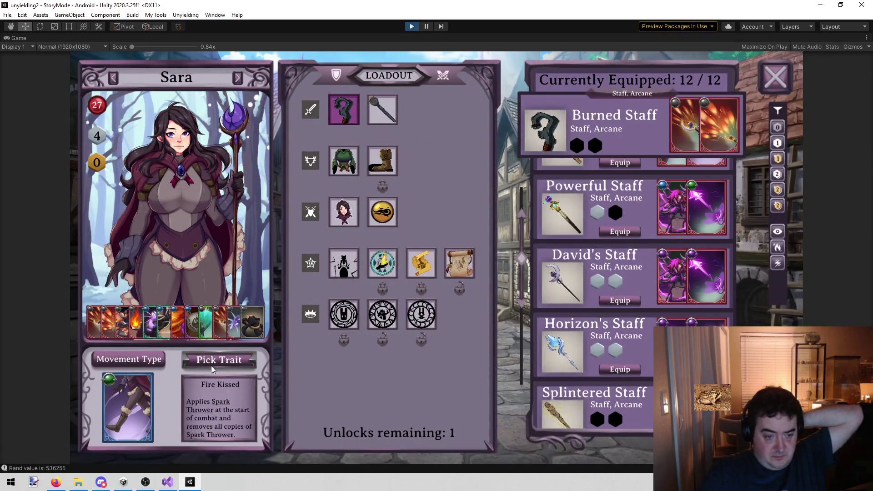
click(229, 366)
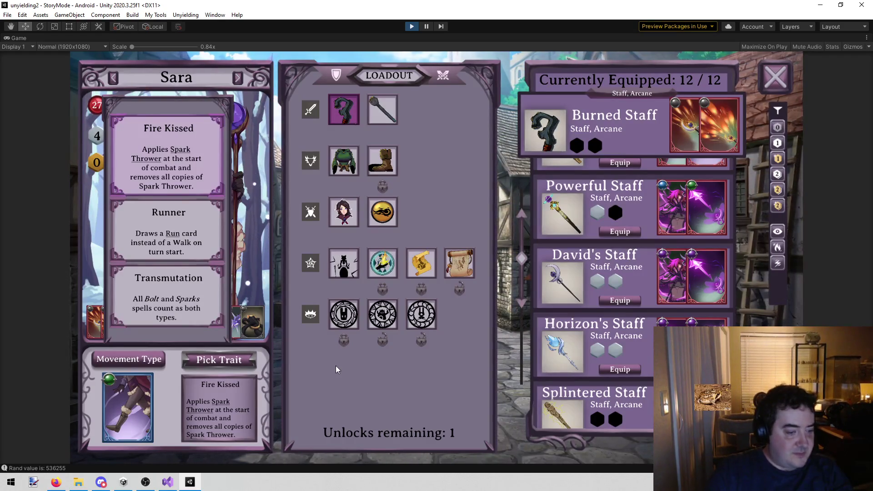
key(alt+Tab)
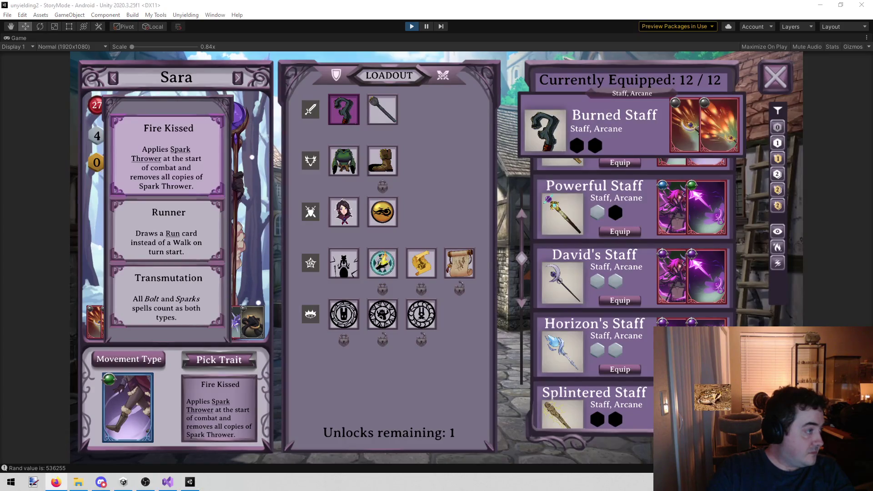
key(alt+Tab)
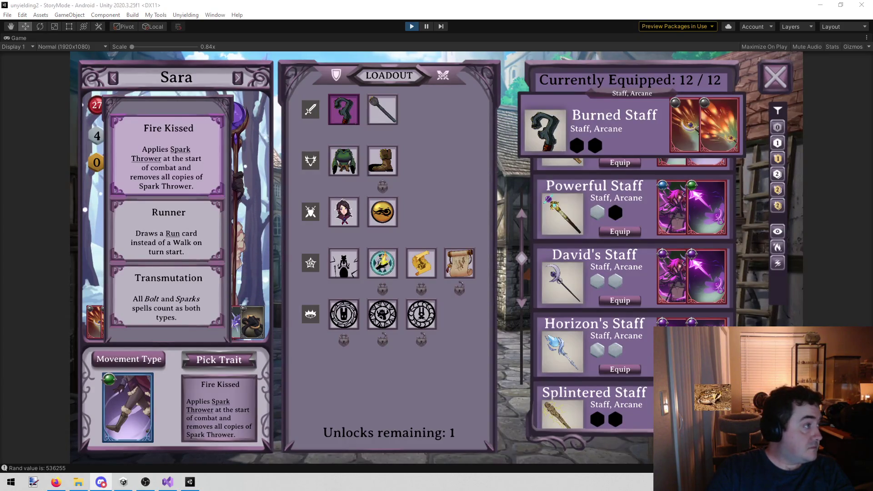
key(alt+Tab)
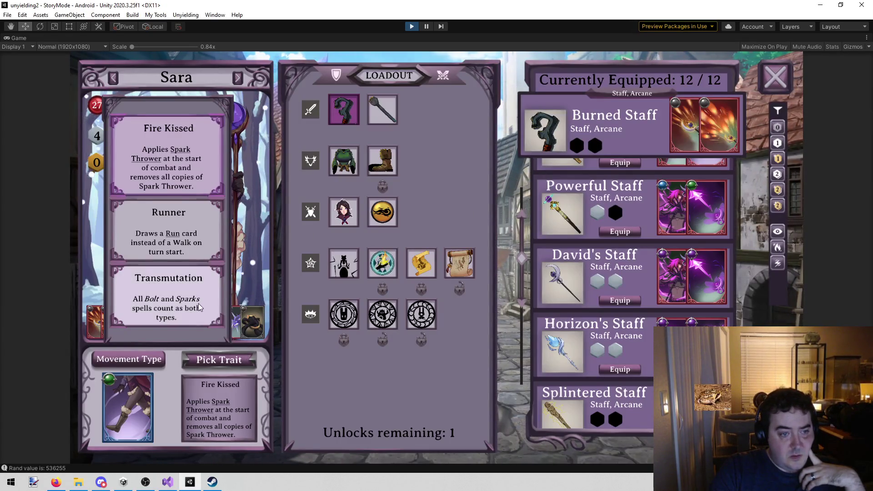
click(201, 165)
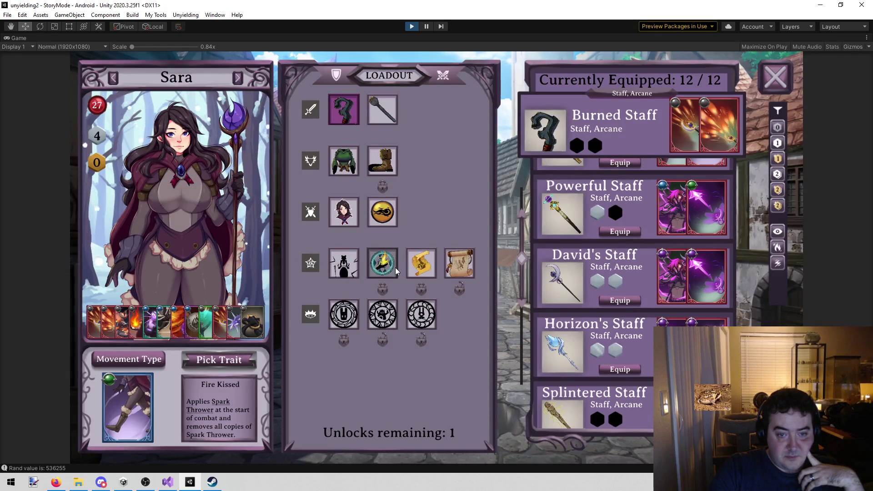
Equip the Torch Staff in Sara's first staff slot, then select her second spell slot.
click(373, 222)
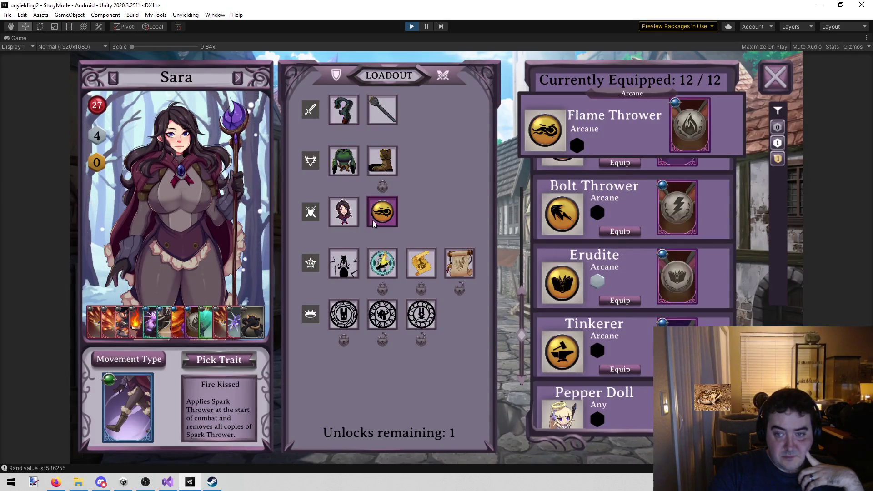
mouse_move(675, 287)
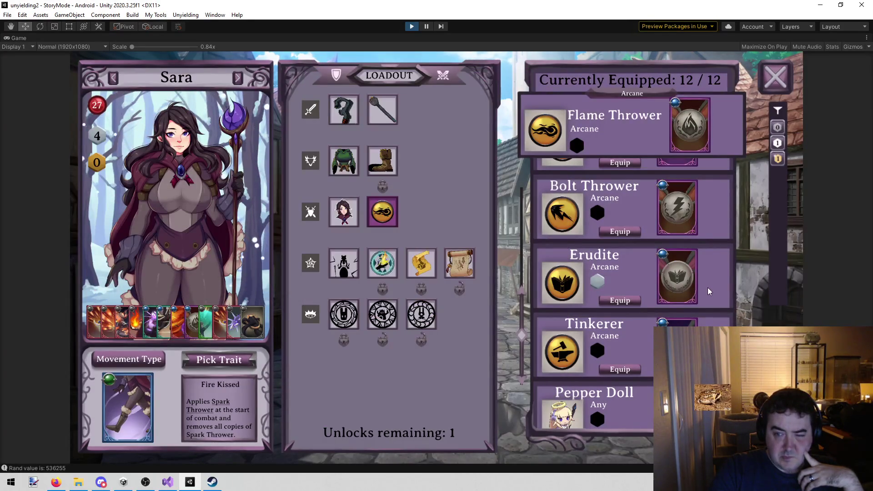
scroll(708, 289, up, 3)
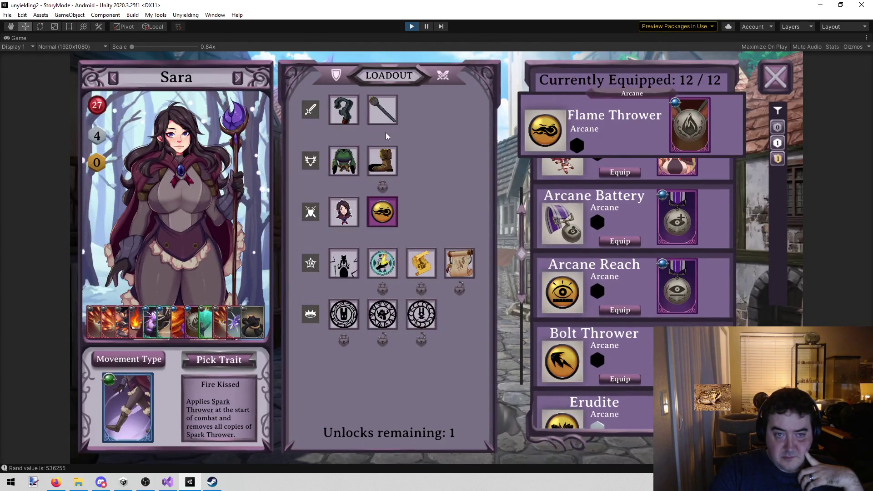
click(344, 109)
scroll(650, 318, down, 10)
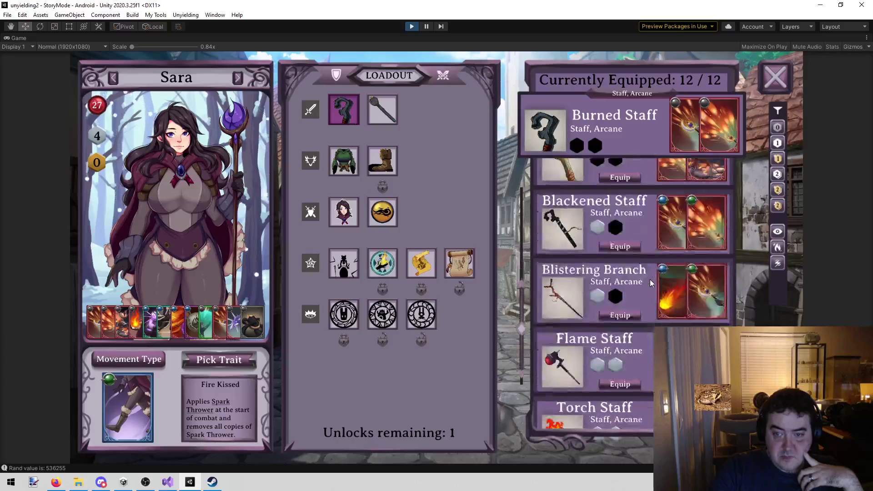
scroll(648, 219, down, 2)
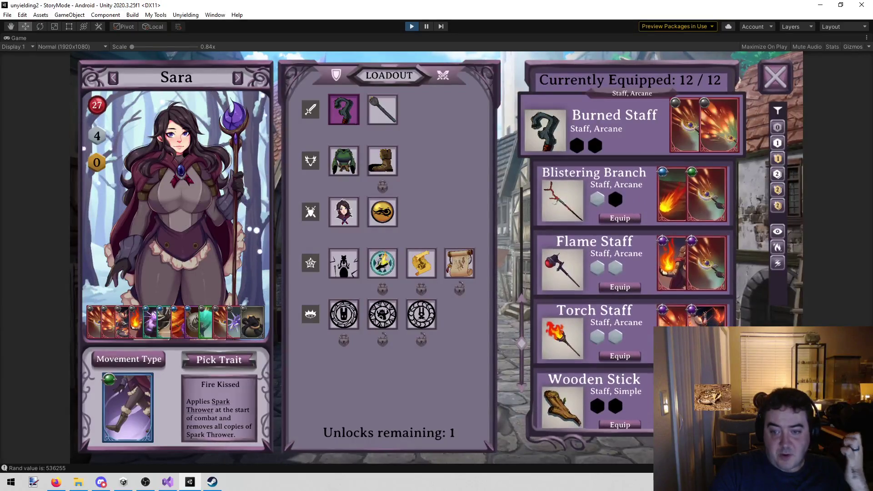
click(637, 355)
click(375, 119)
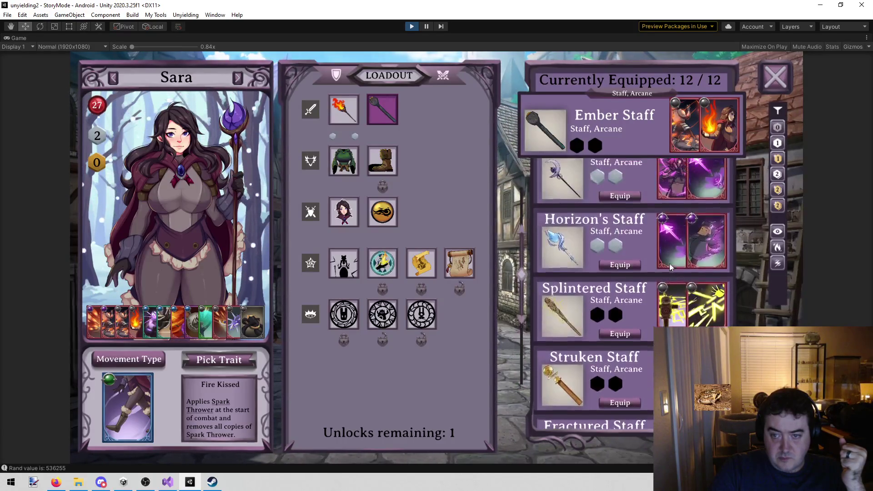
scroll(671, 273, down, 3)
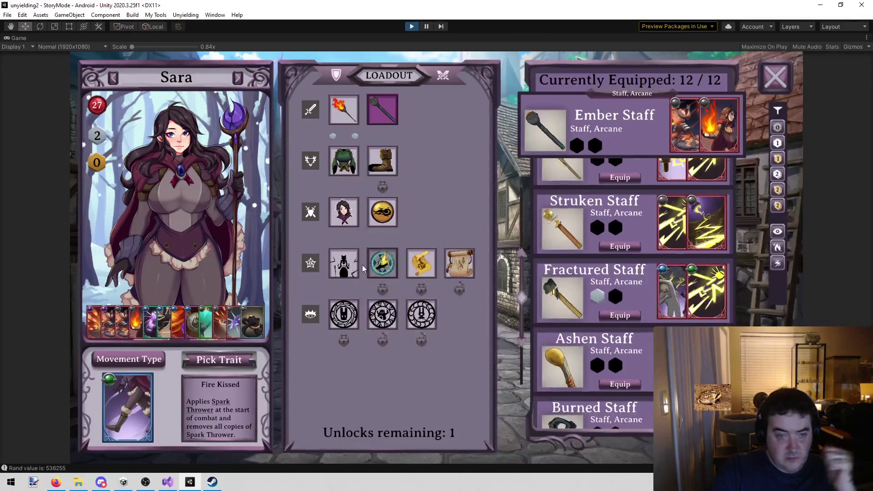
click(381, 259)
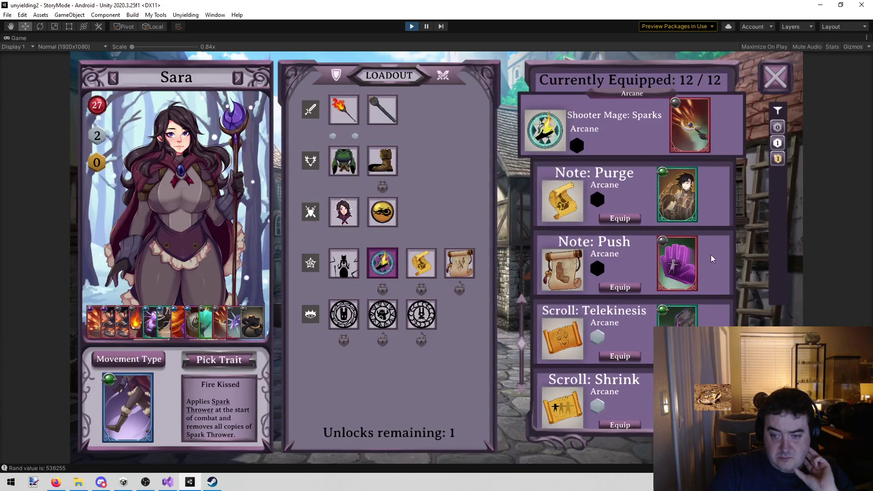
Equip Scroll: Shrink and Curse of Iron in Sara's spell slots, then close her loadout.
click(620, 424)
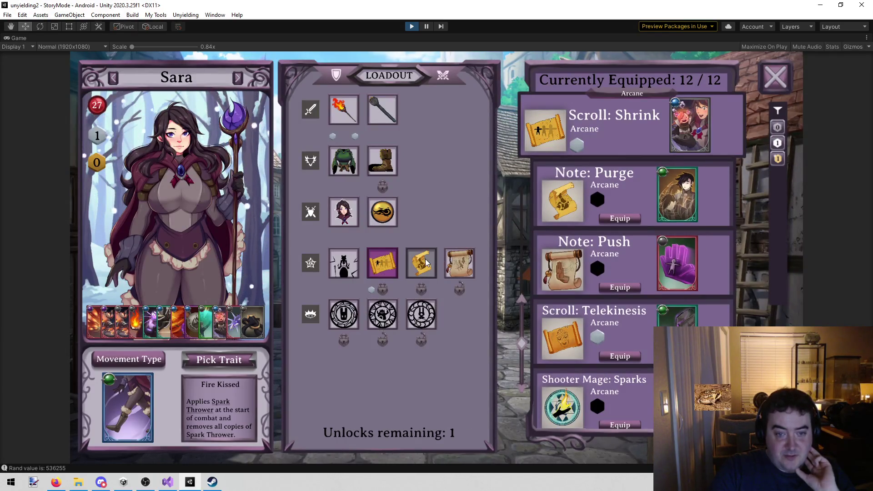
click(460, 263)
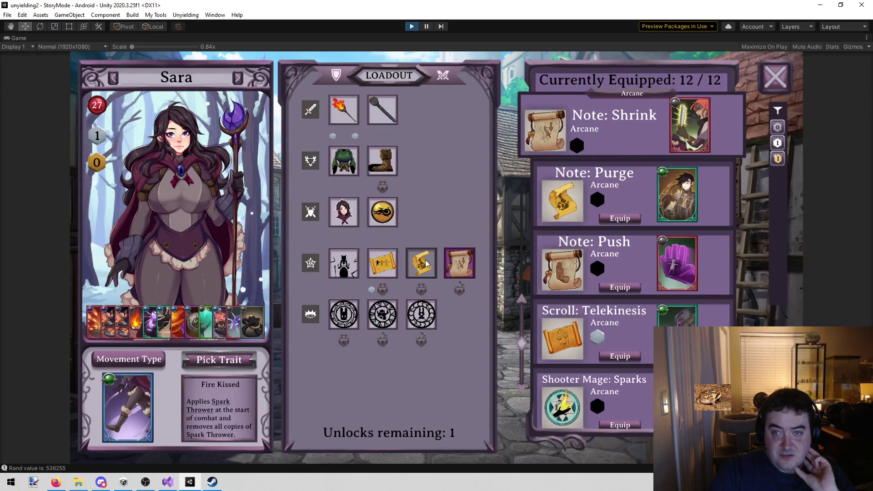
click(427, 264)
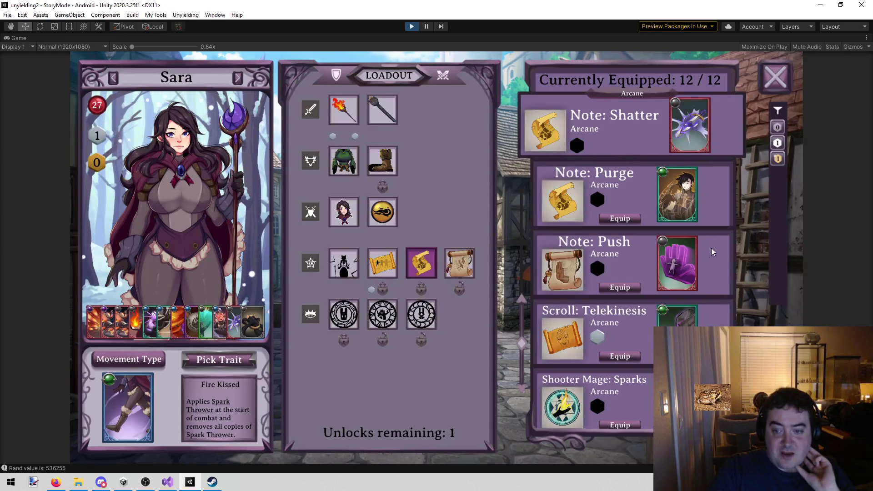
scroll(711, 247, up, 6)
scroll(716, 315, up, 4)
scroll(705, 312, up, 3)
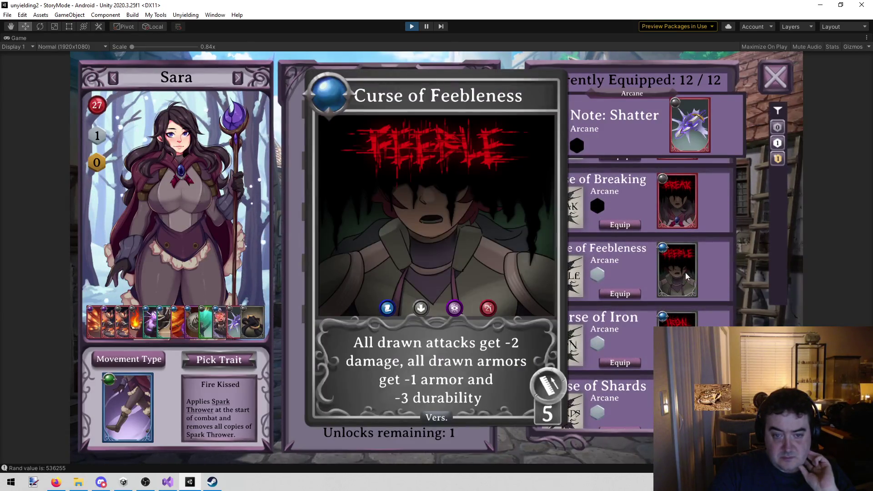
scroll(707, 284, down, 2)
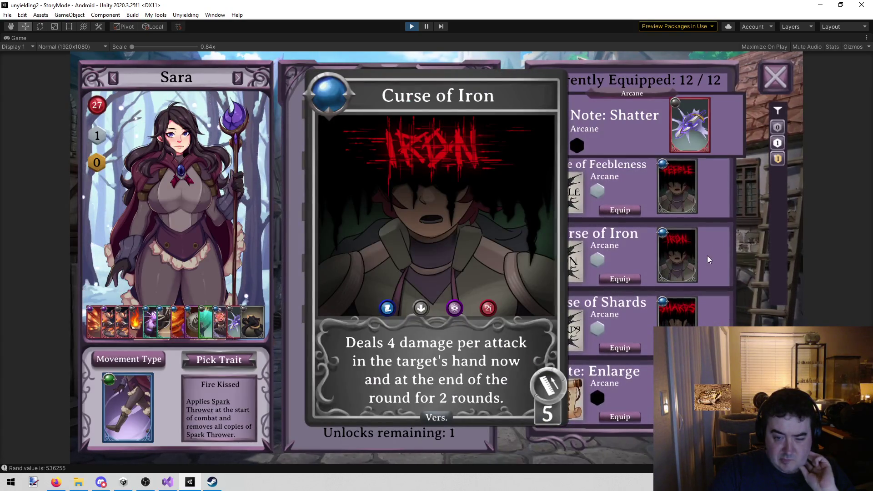
click(612, 279)
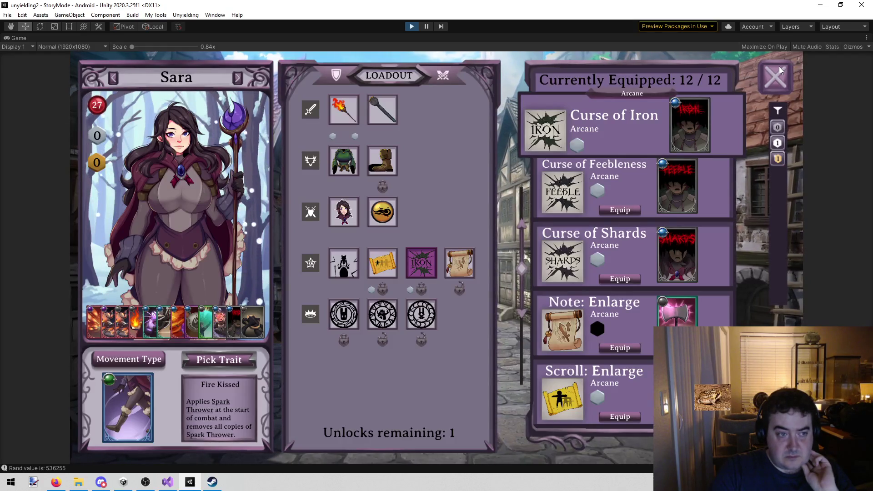
click(779, 67)
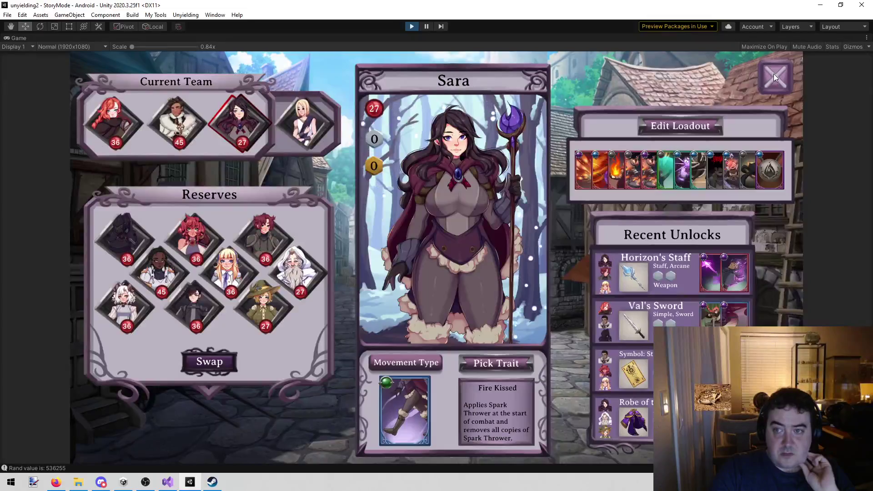
Launch the SUPER TEST level from the map and skip its dialogue scene.
click(775, 77)
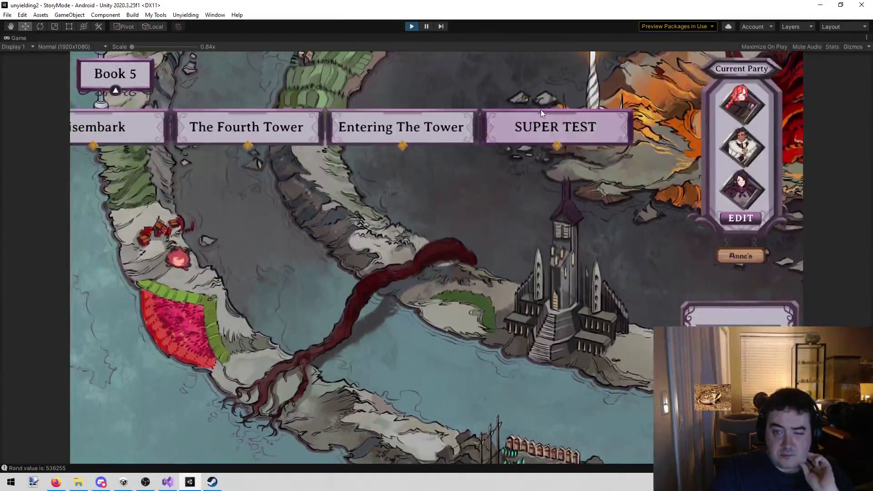
click(541, 111)
click(632, 438)
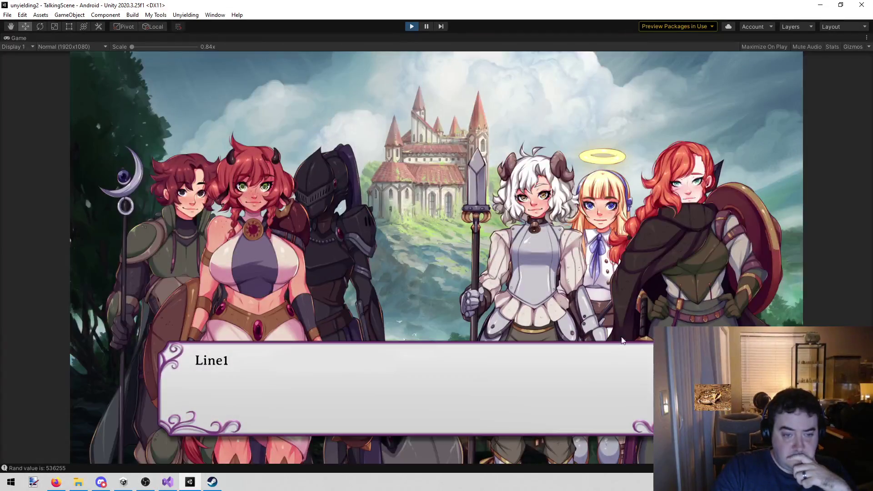
click(664, 239)
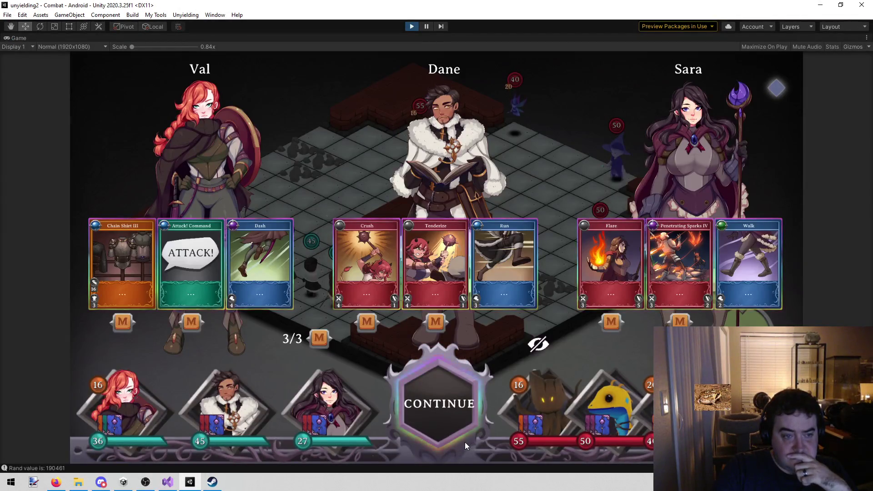
Inspect the Attack! Command card, then accept the starting hands to begin combat.
mouse_move(320, 403)
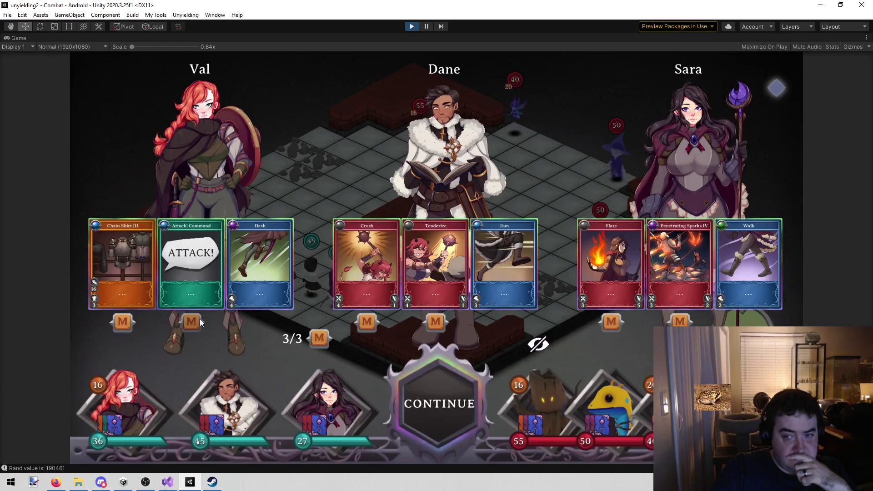
click(194, 264)
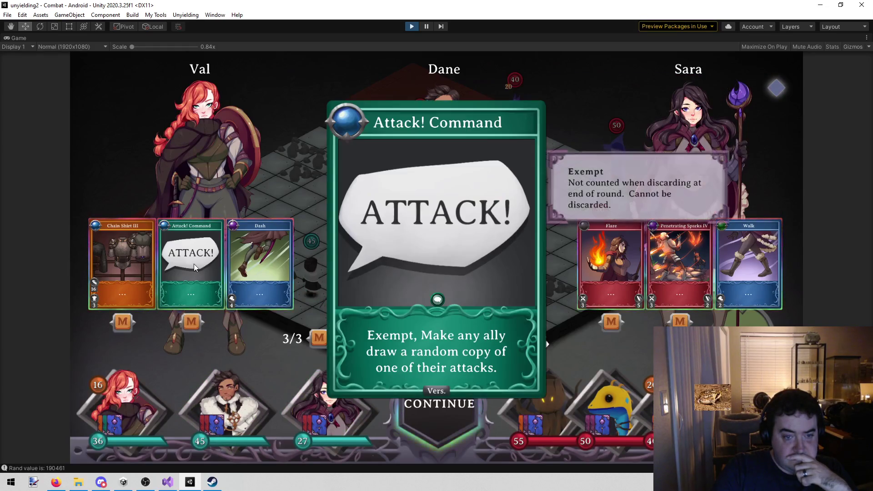
click(252, 138)
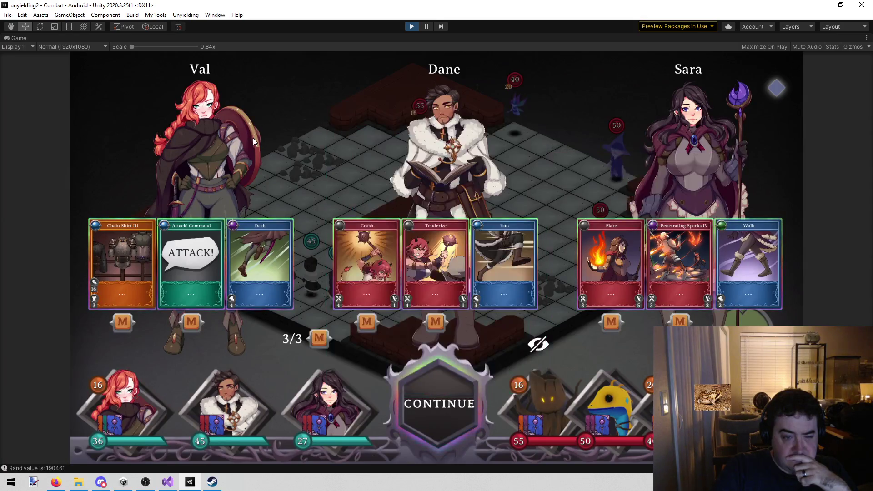
click(463, 396)
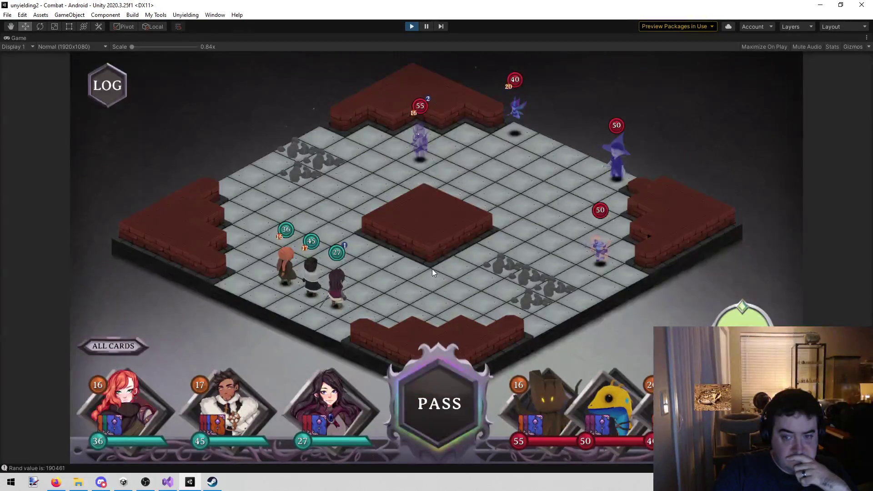
mouse_move(421, 154)
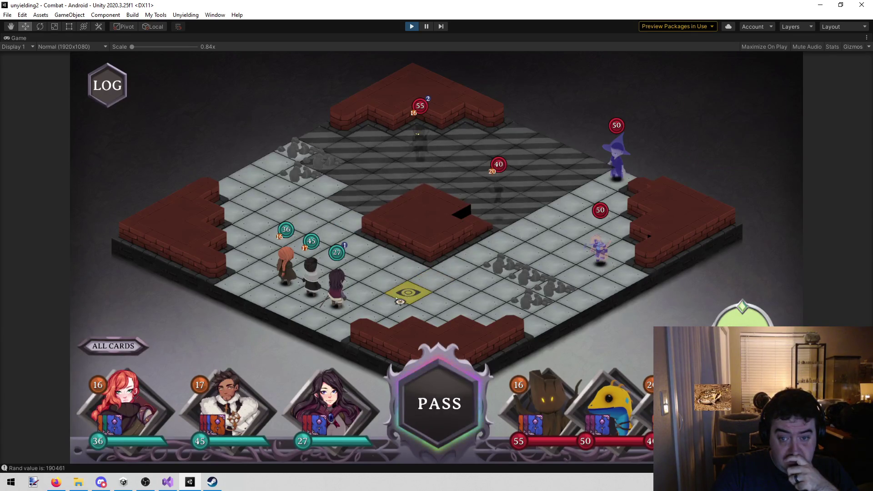
mouse_move(346, 307)
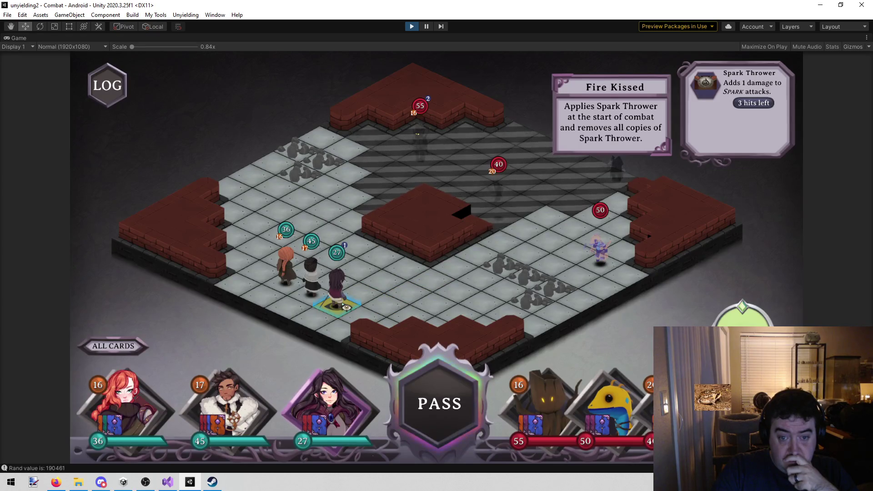
mouse_move(624, 185)
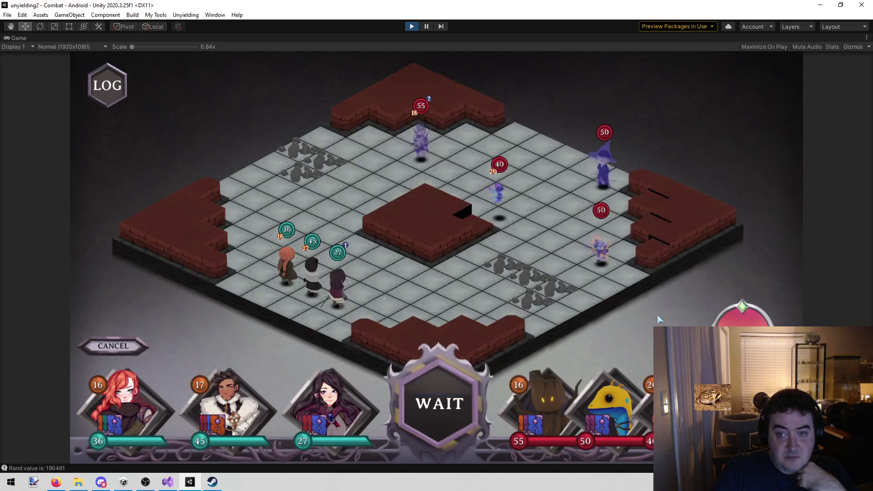
mouse_move(555, 220)
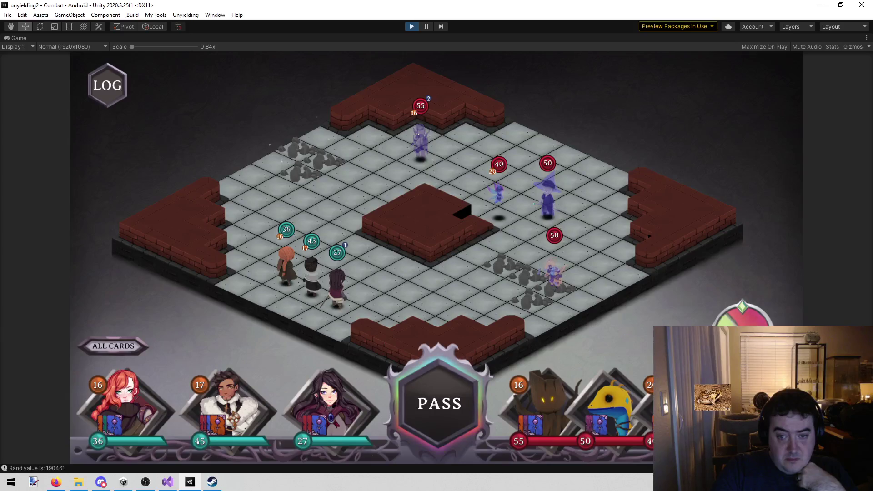
mouse_move(248, 407)
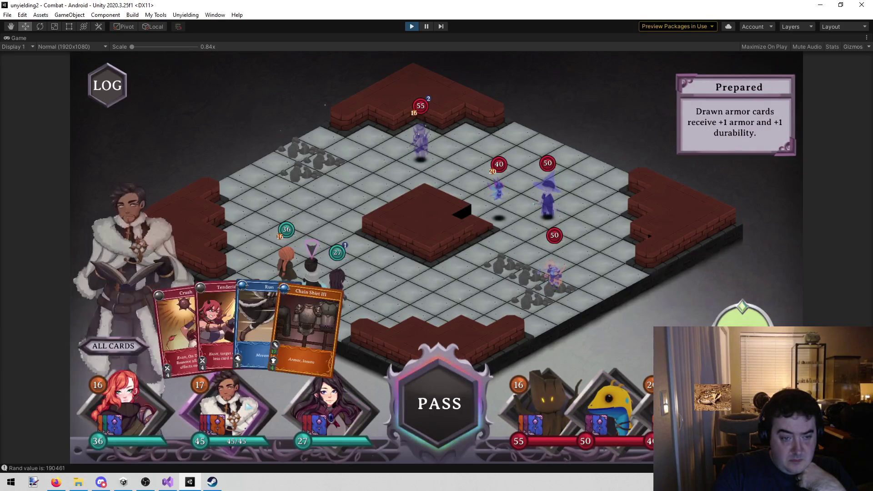
click(471, 351)
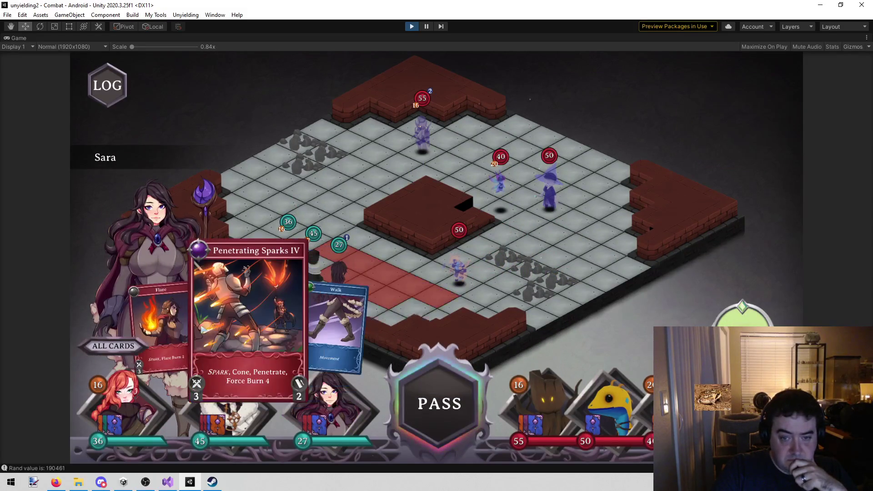
Have Sara cast Flare, Walk forward and hit the enemy with Penetrating Sparks IV.
click(209, 327)
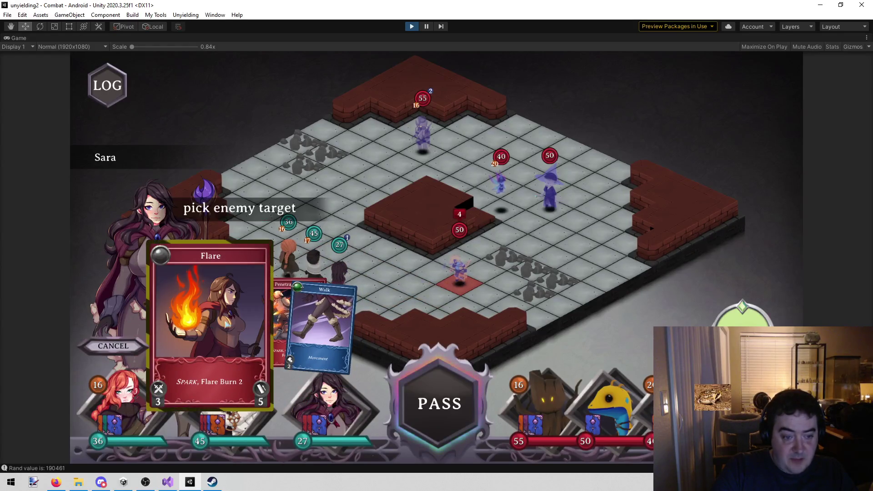
click(611, 282)
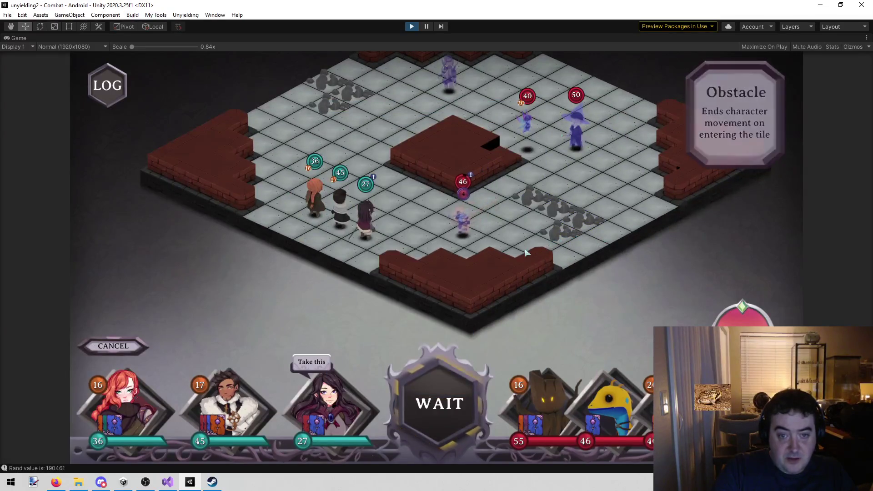
click(321, 419)
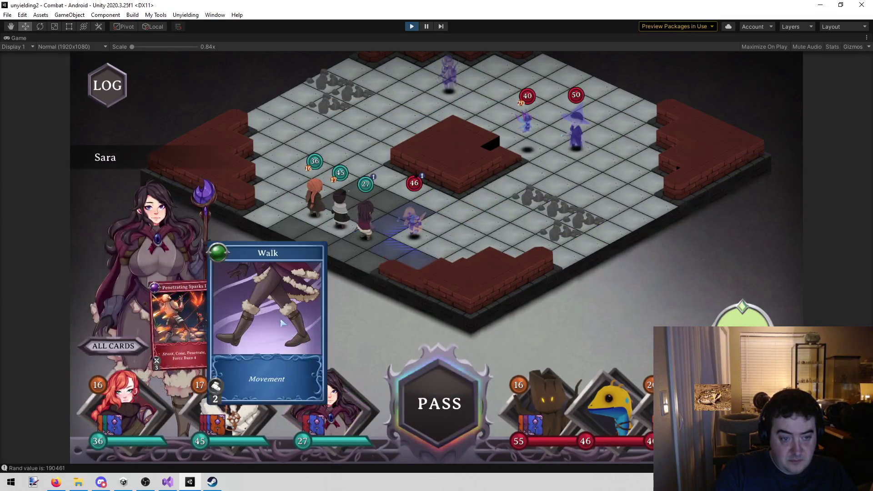
click(296, 327)
click(375, 269)
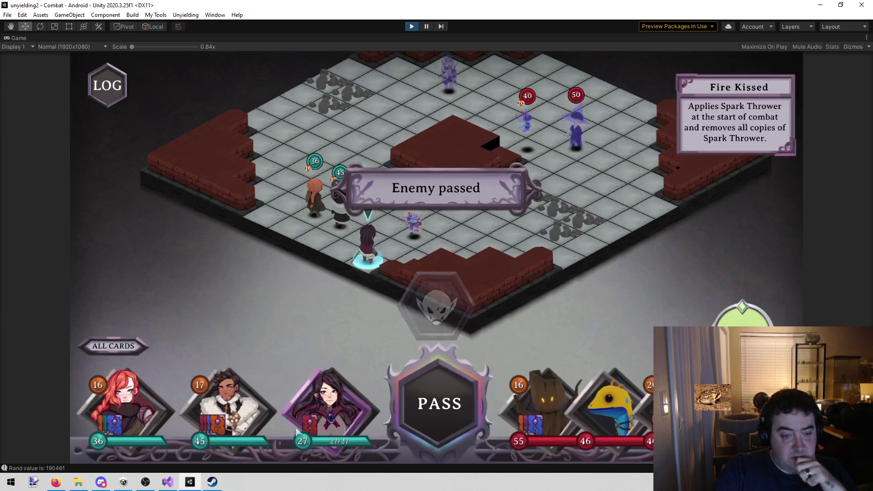
click(532, 234)
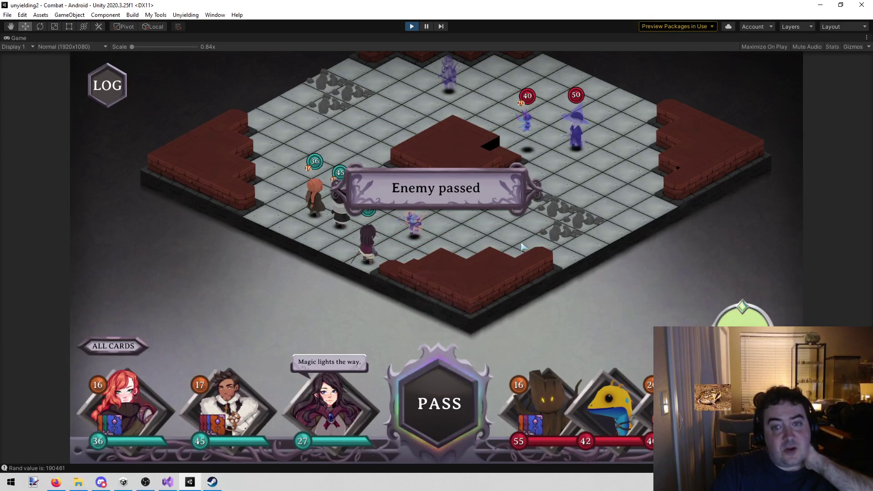
Play Val's Attack! Command on an ally, then cast Big Sparks IV on the enemy.
mouse_move(420, 231)
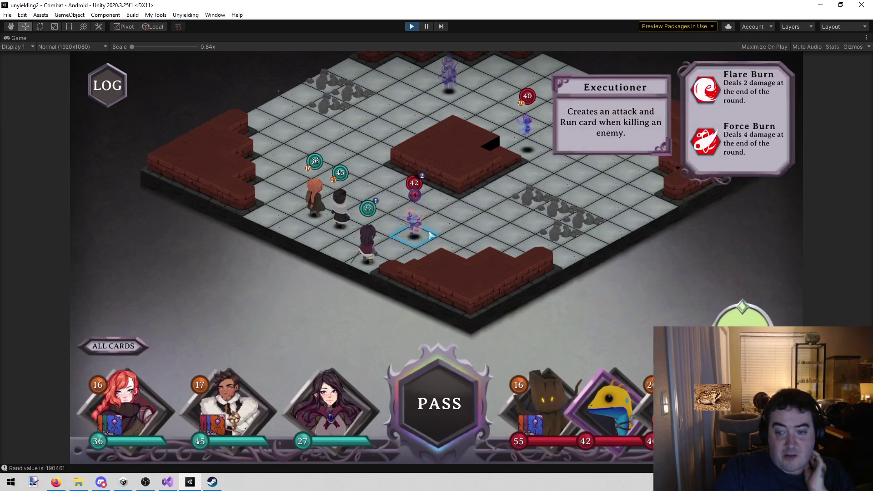
click(340, 212)
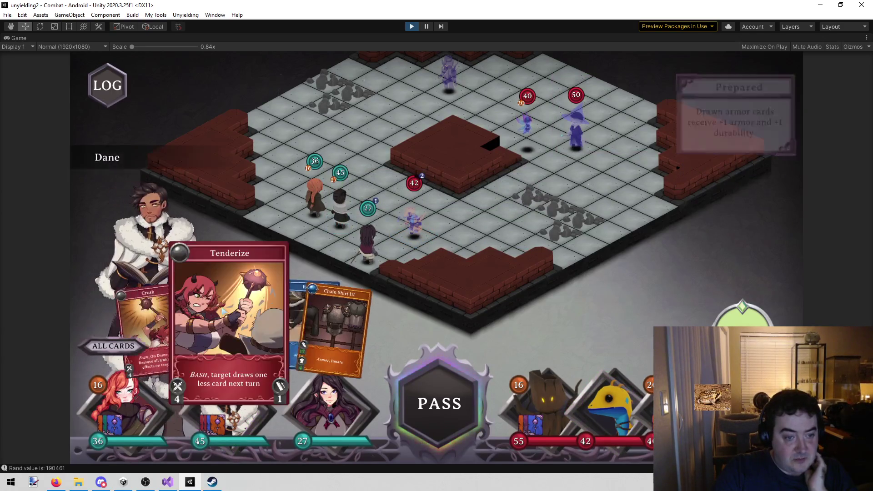
mouse_move(419, 235)
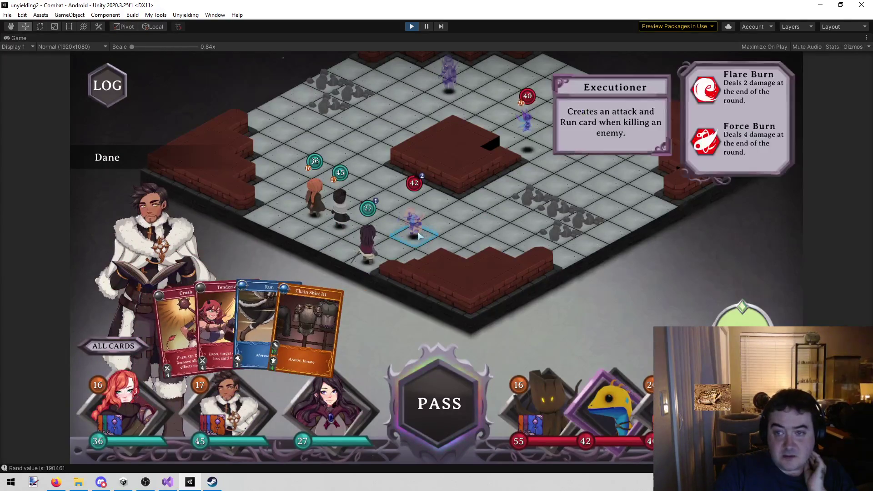
click(314, 193)
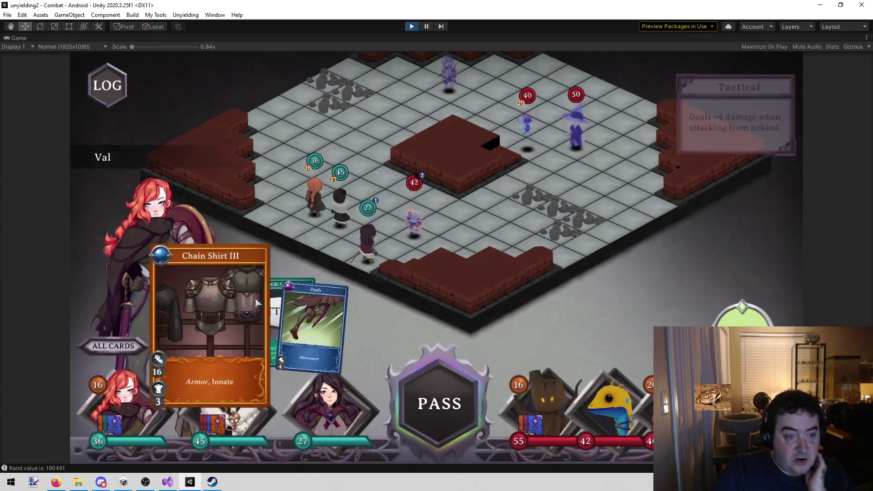
click(248, 314)
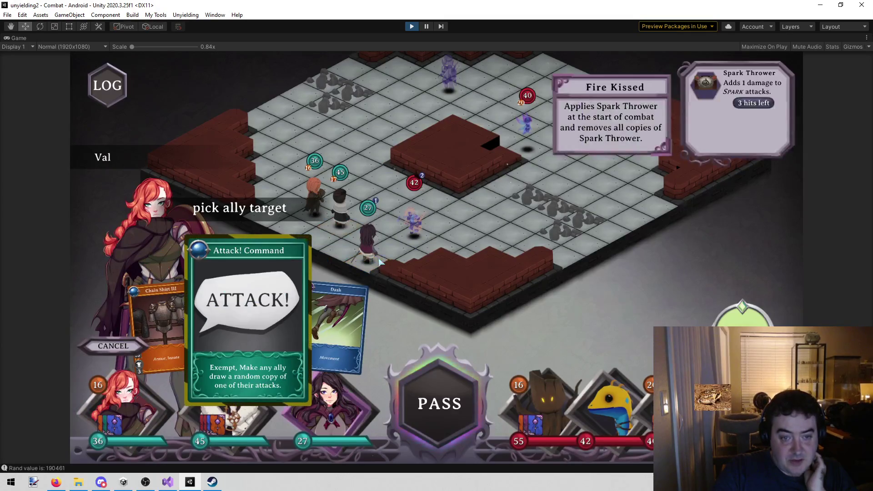
click(369, 244)
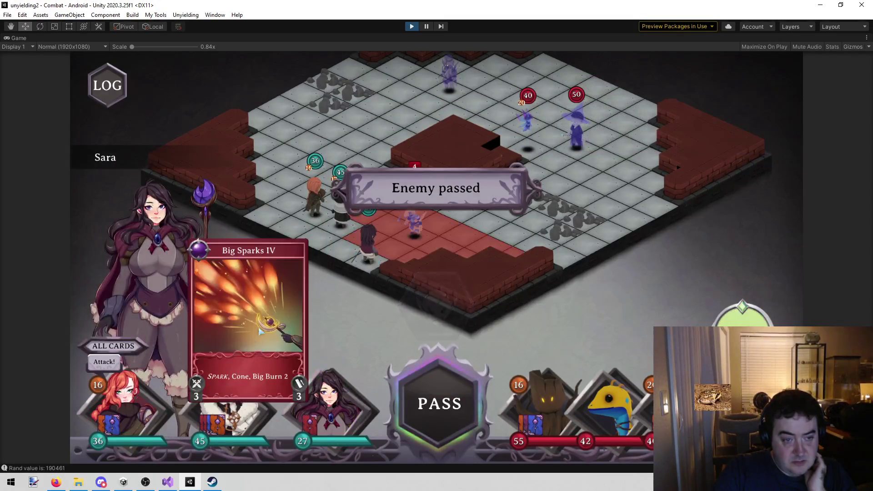
click(523, 223)
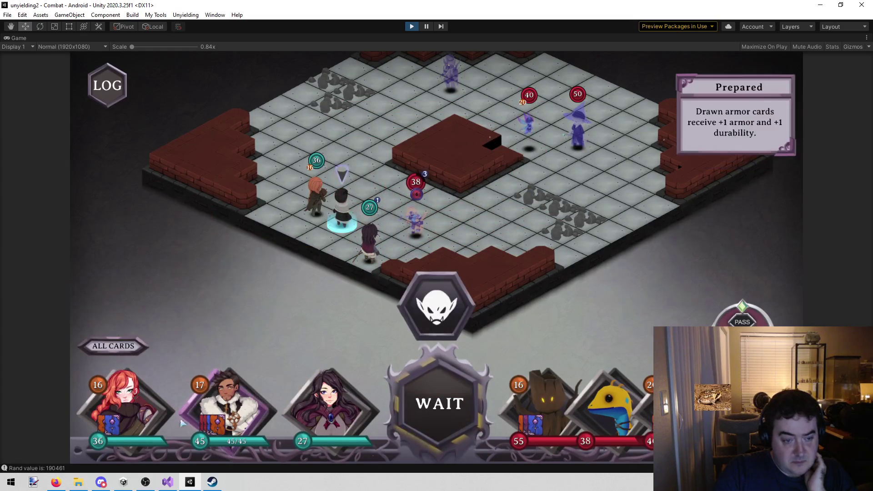
Run Dane to a tile, hit the enemy with Tenderize, and end the round.
mouse_move(283, 305)
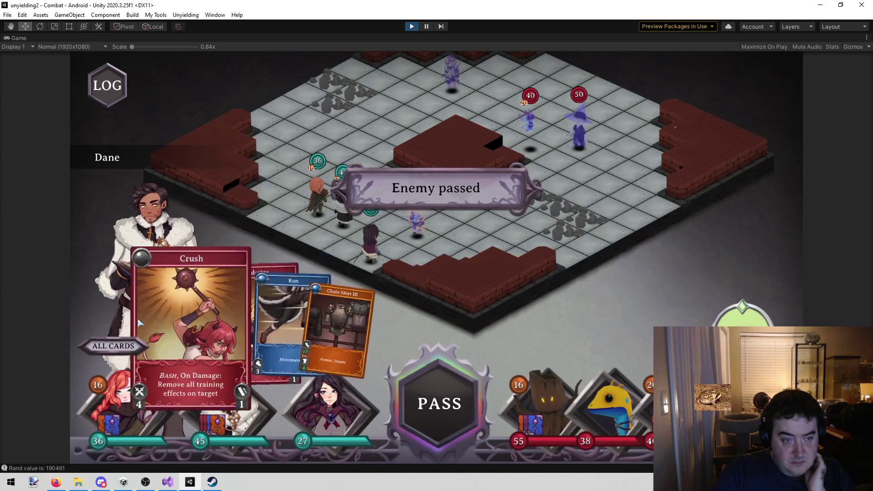
click(294, 316)
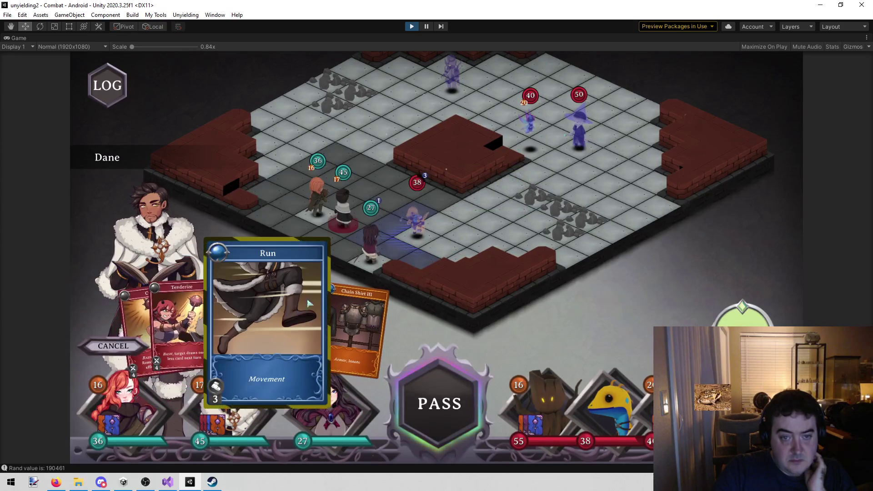
click(426, 217)
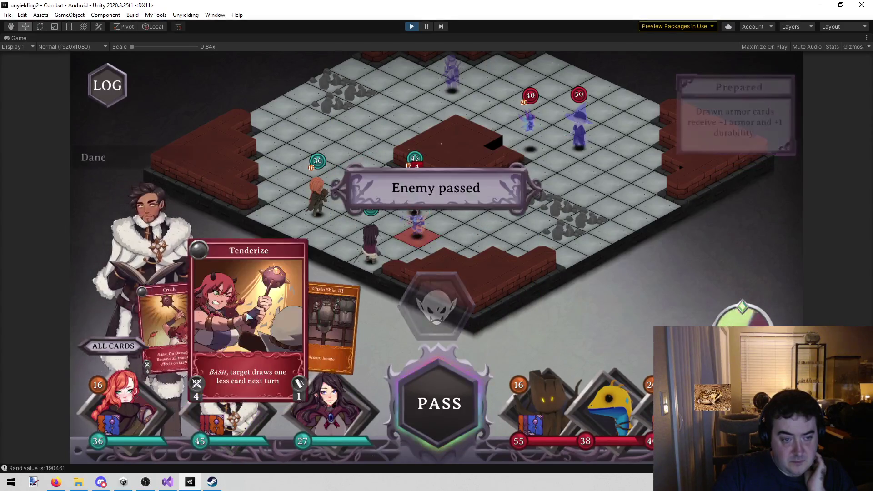
click(422, 233)
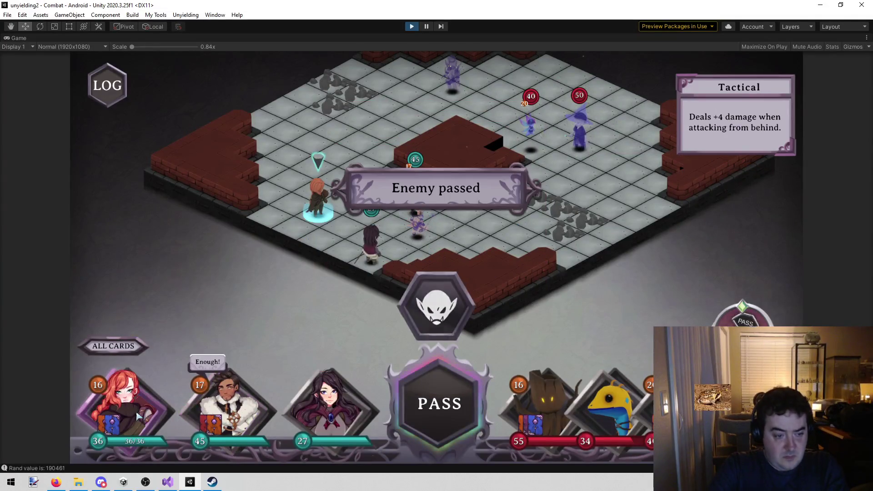
click(483, 388)
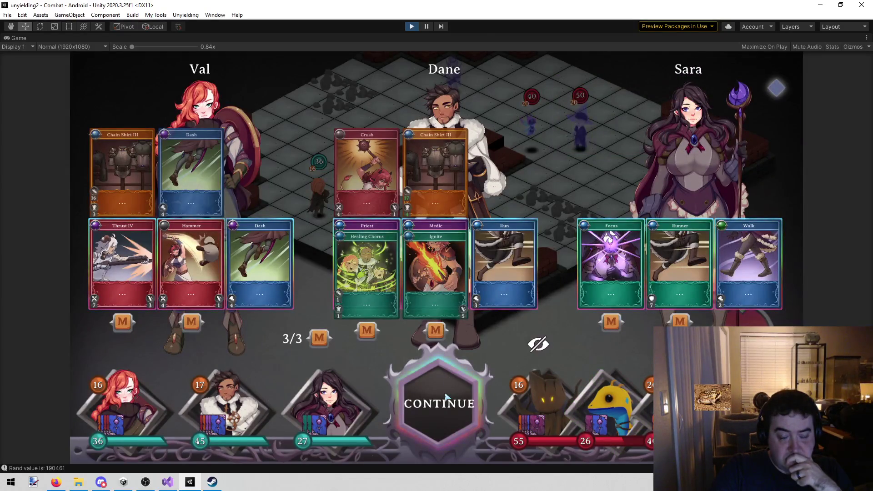
Reroll Sara's Runner card twice to get Barrier, then start round two.
mouse_move(369, 258)
click(569, 328)
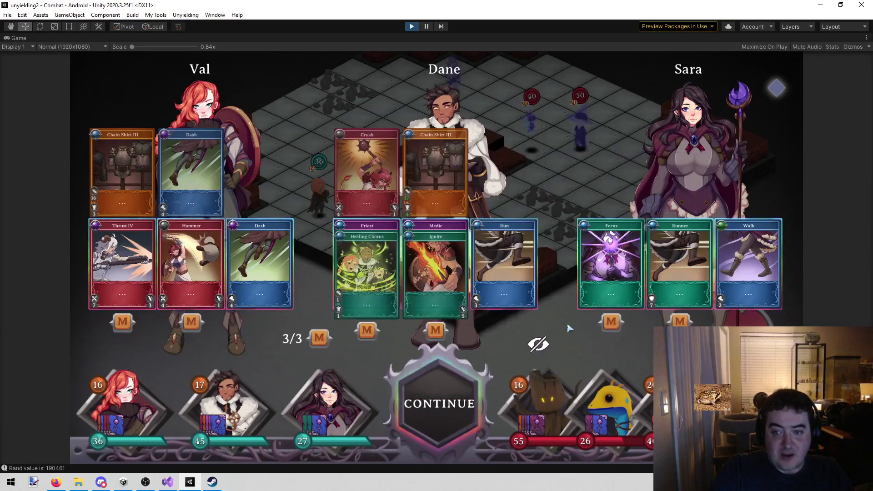
click(676, 324)
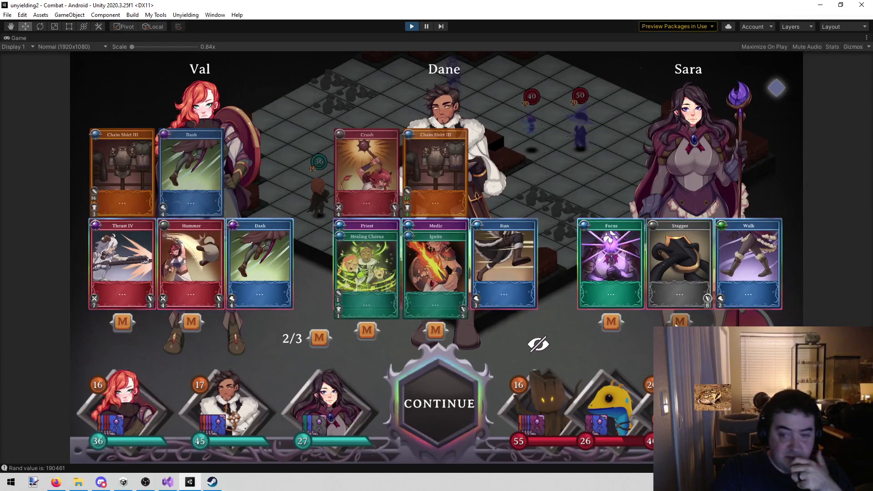
click(679, 323)
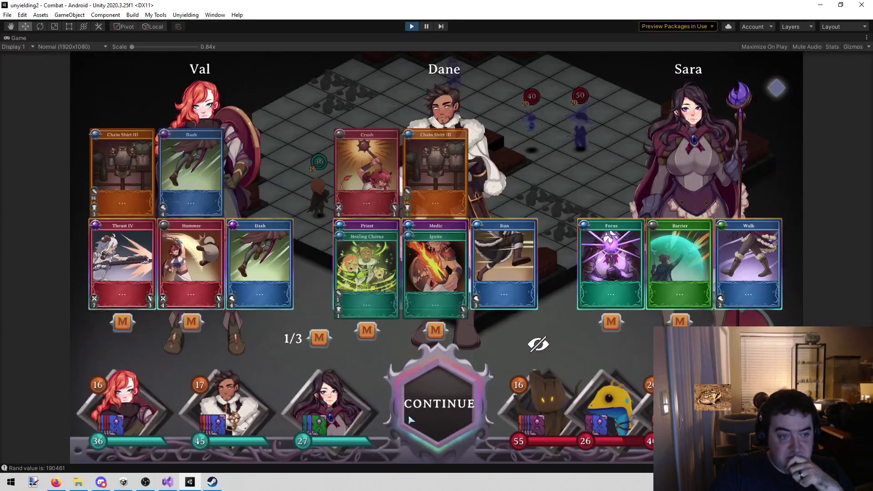
click(439, 417)
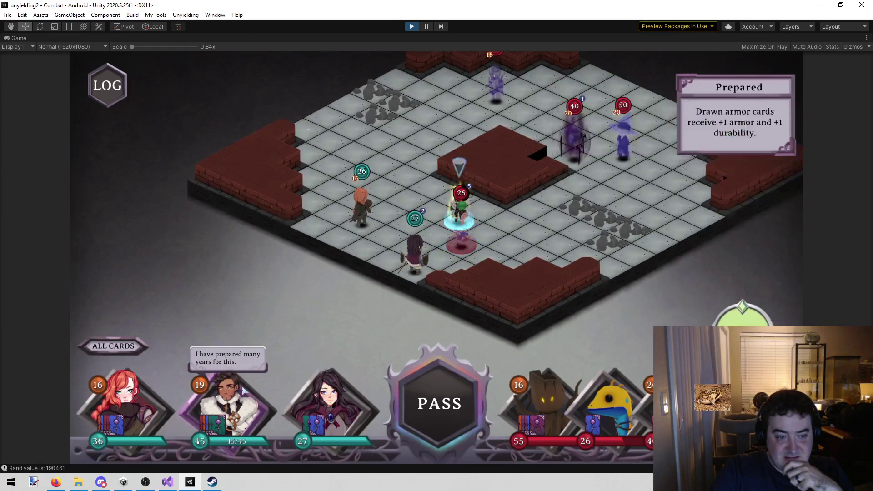
click(243, 387)
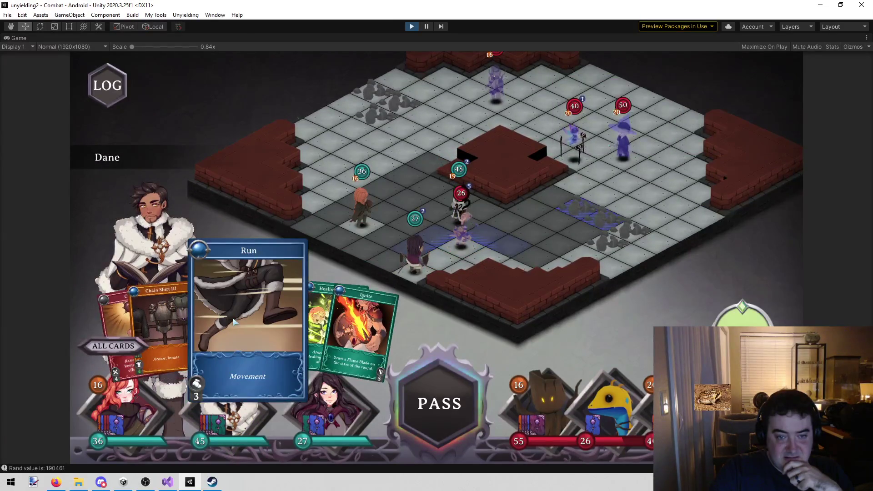
Move Dane with Run and play Ignite on the orange-haired ally.
click(334, 215)
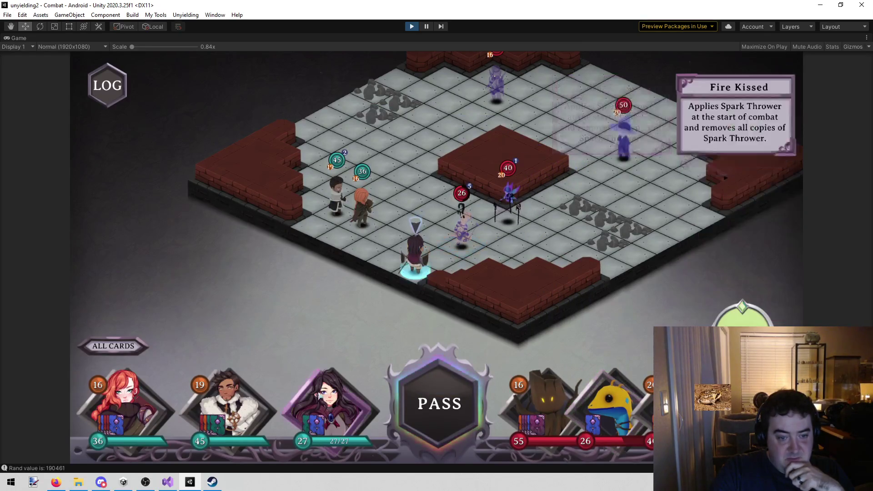
click(320, 391)
click(231, 392)
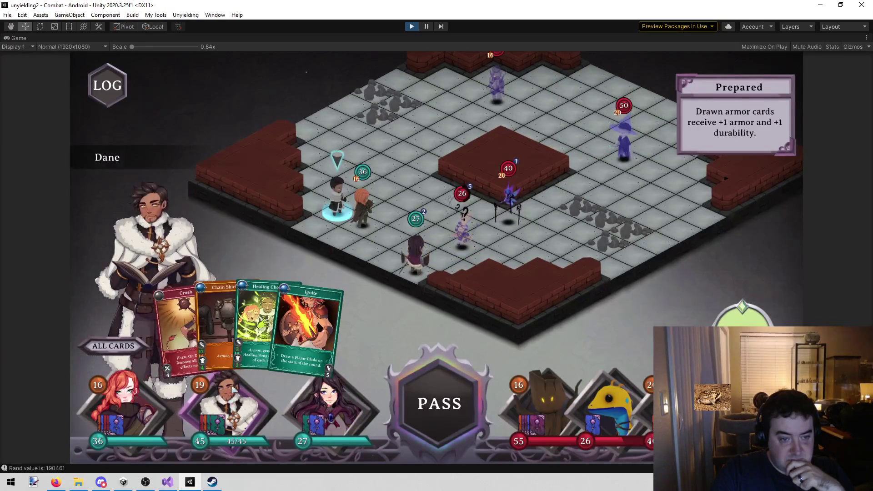
click(305, 328)
click(381, 226)
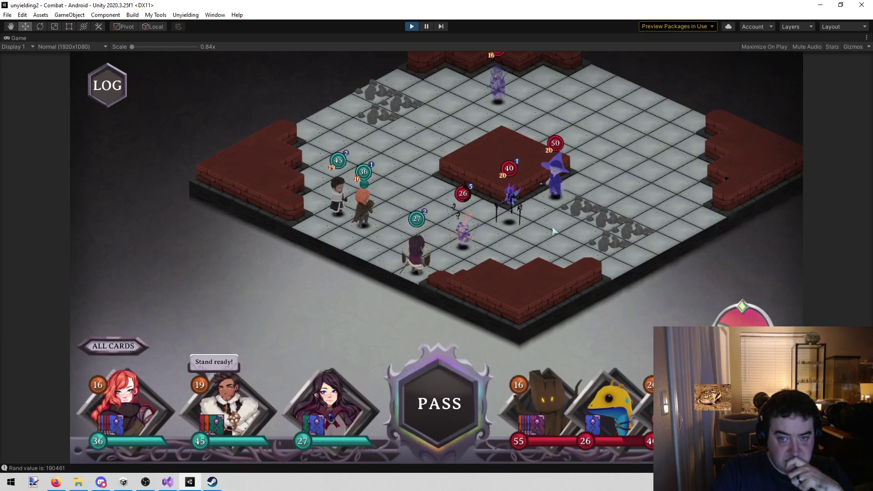
Switch to Val and Dash her onto a tile beside the enemy.
mouse_move(552, 200)
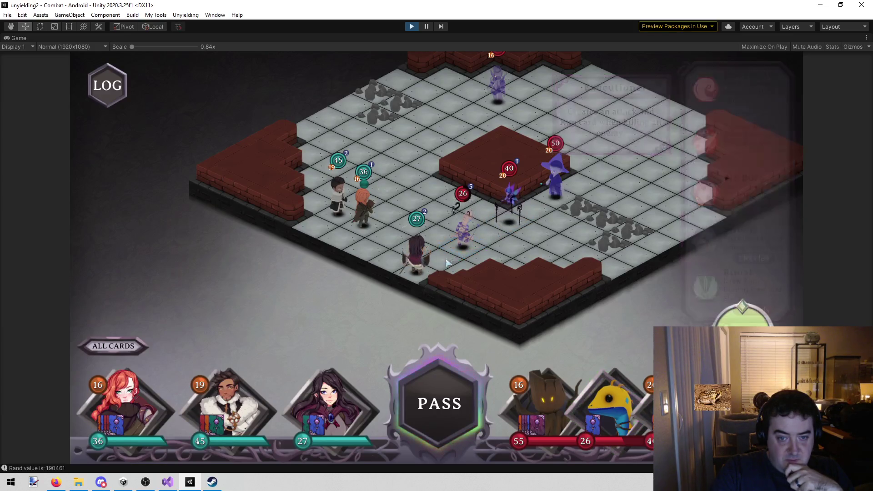
click(356, 227)
key(Escape)
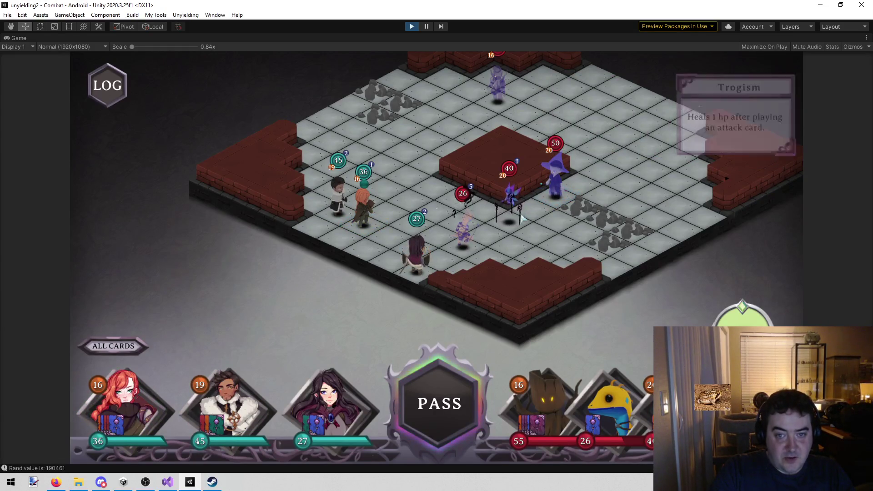
click(366, 214)
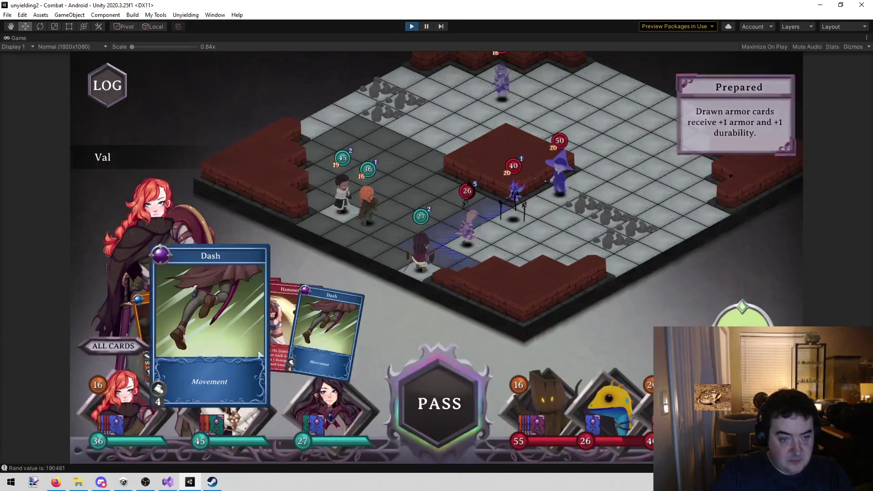
mouse_move(282, 337)
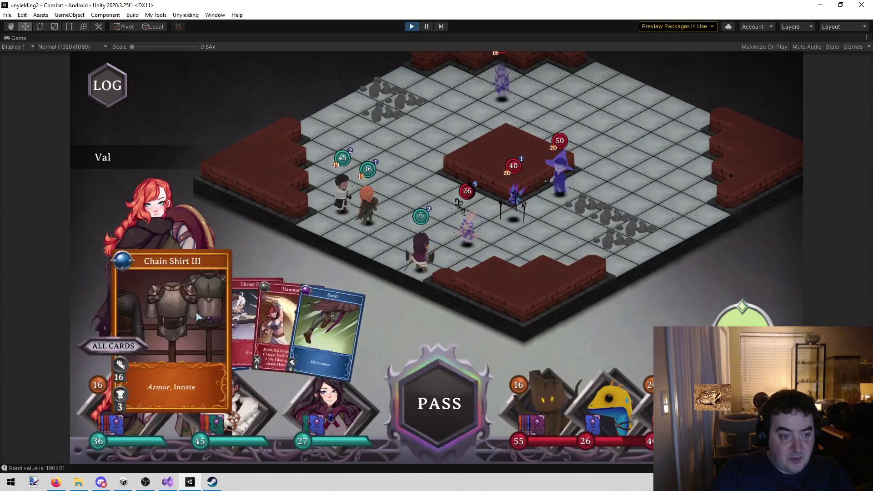
click(234, 422)
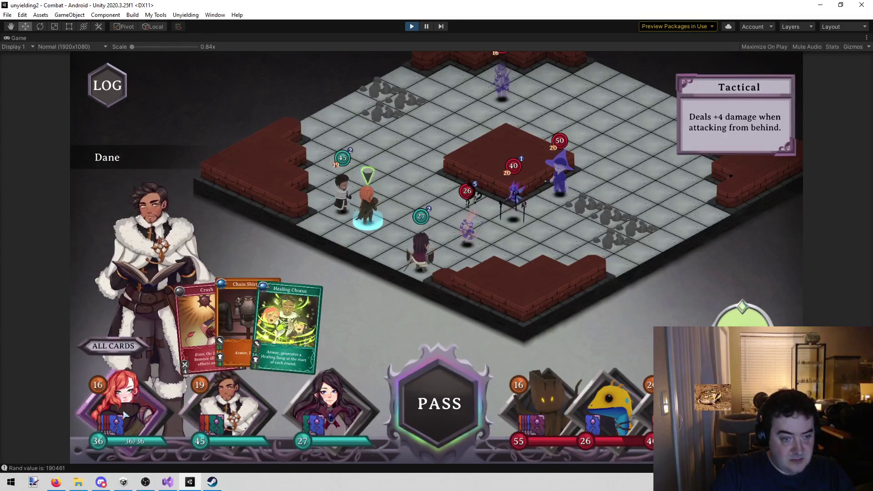
click(368, 205)
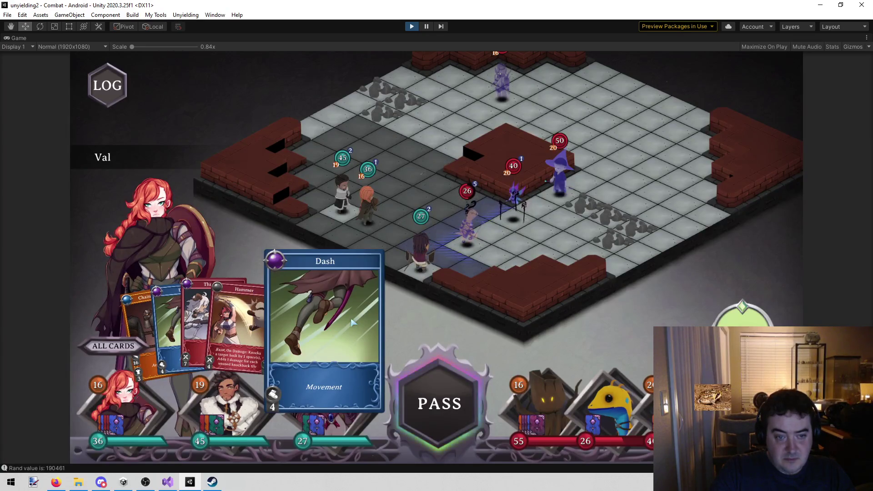
click(353, 322)
click(485, 258)
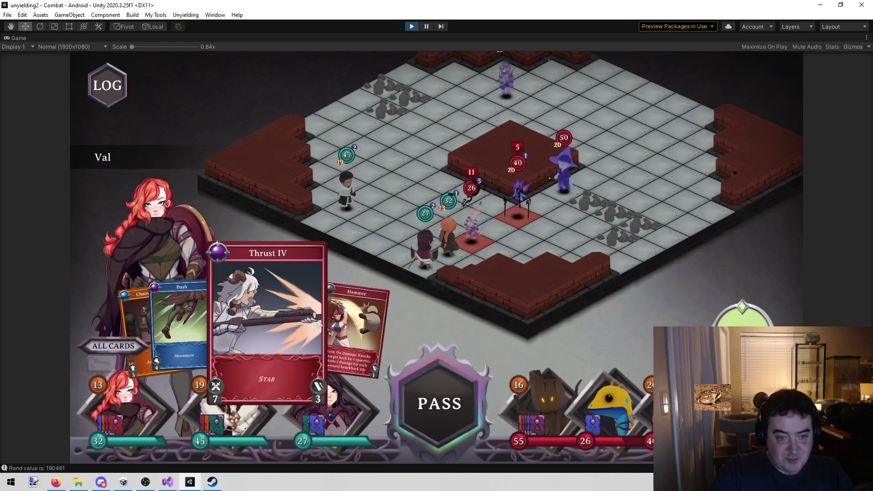
Hit the enemy with Val's Hammer and Thrust IV, then pick Crush as Dane's discard.
click(351, 327)
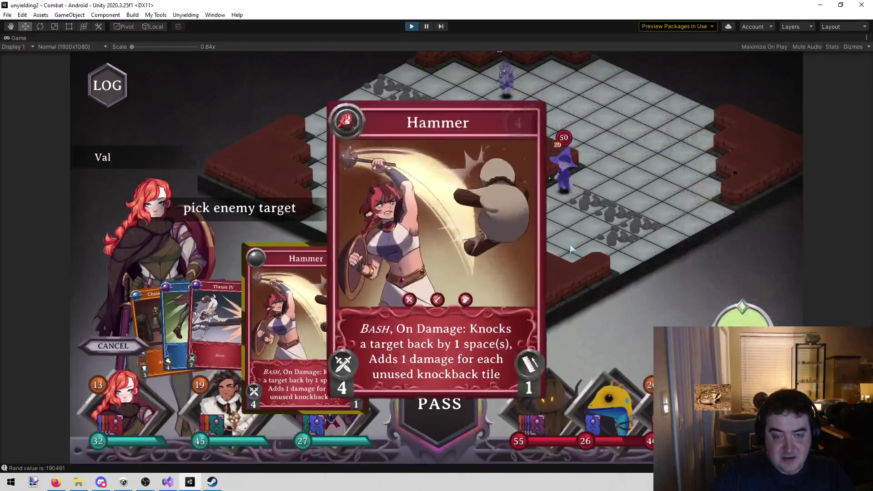
click(572, 249)
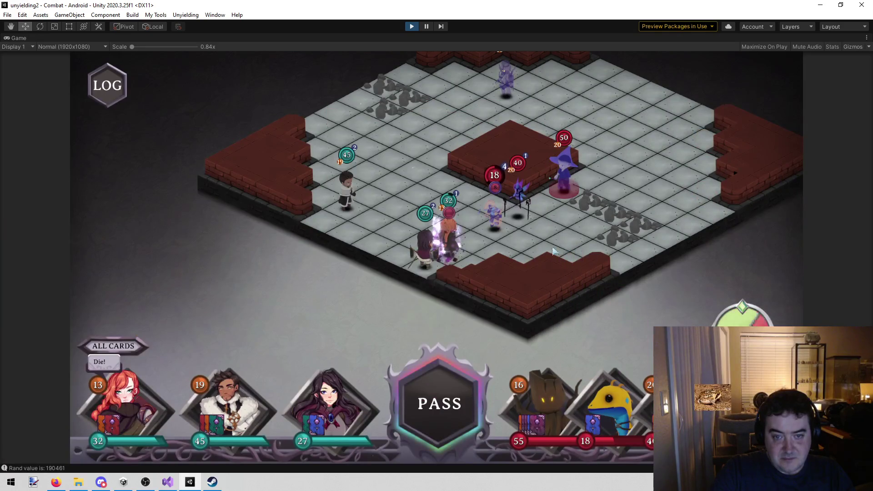
click(269, 318)
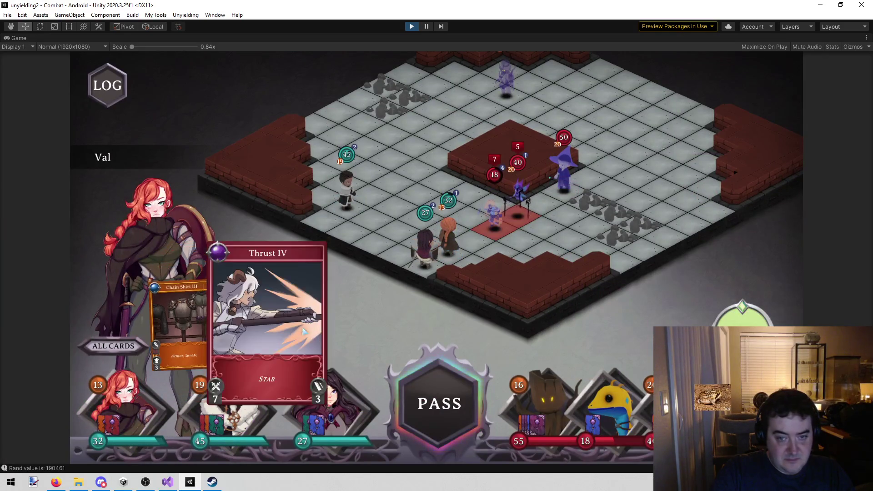
click(491, 230)
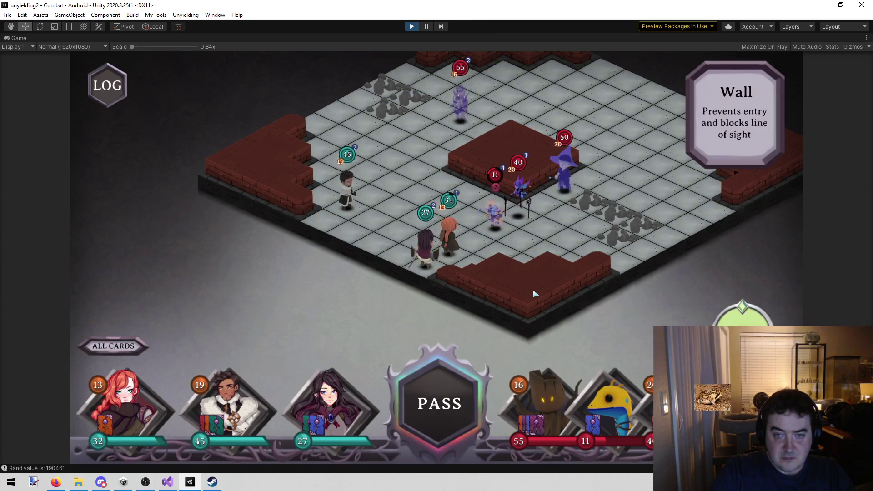
click(221, 408)
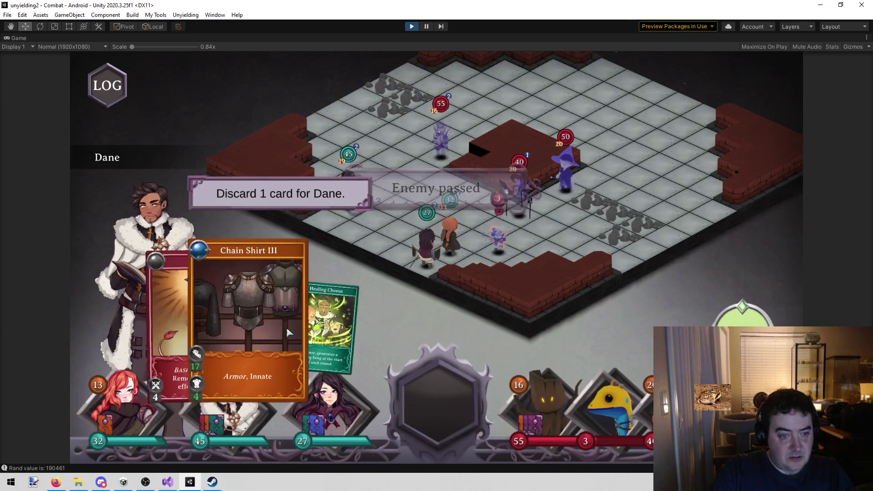
click(163, 318)
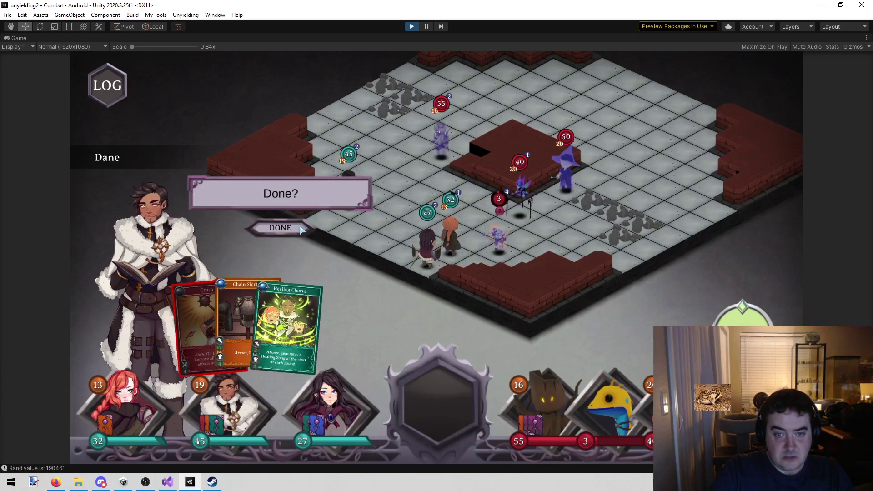
Confirm Dane's Crush discard and continue past the card overview into round three.
click(296, 228)
mouse_move(610, 273)
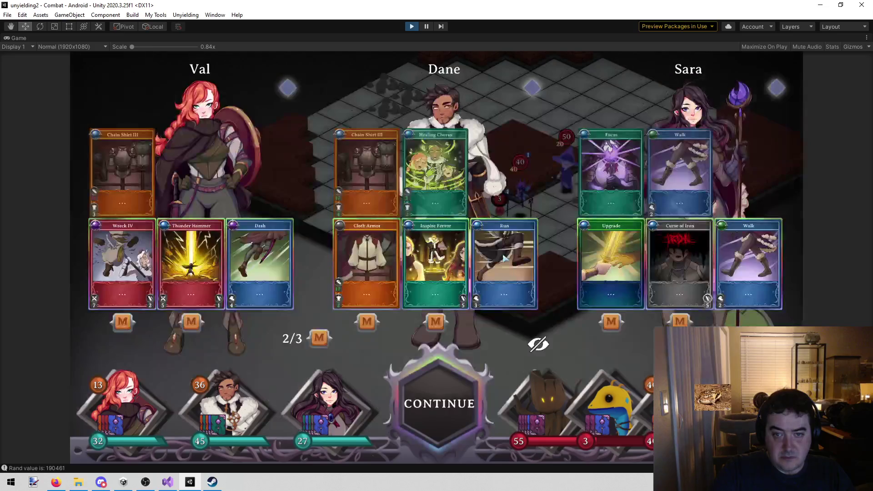
click(413, 402)
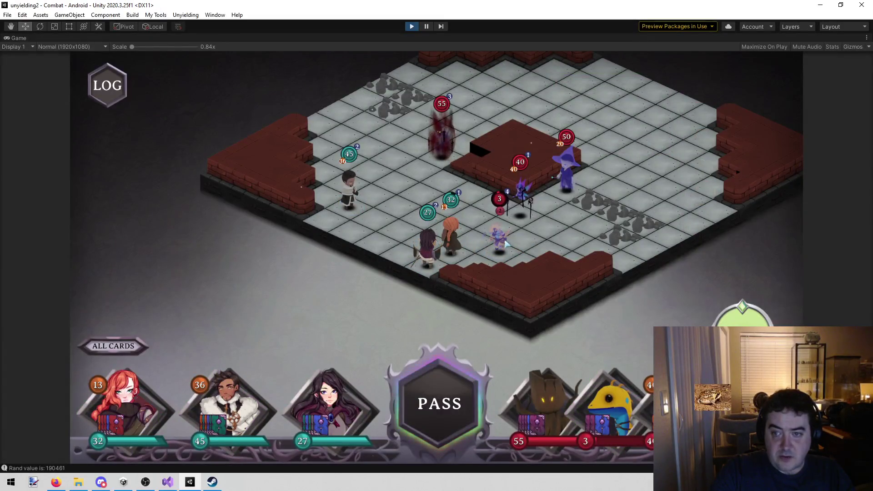
mouse_move(504, 246)
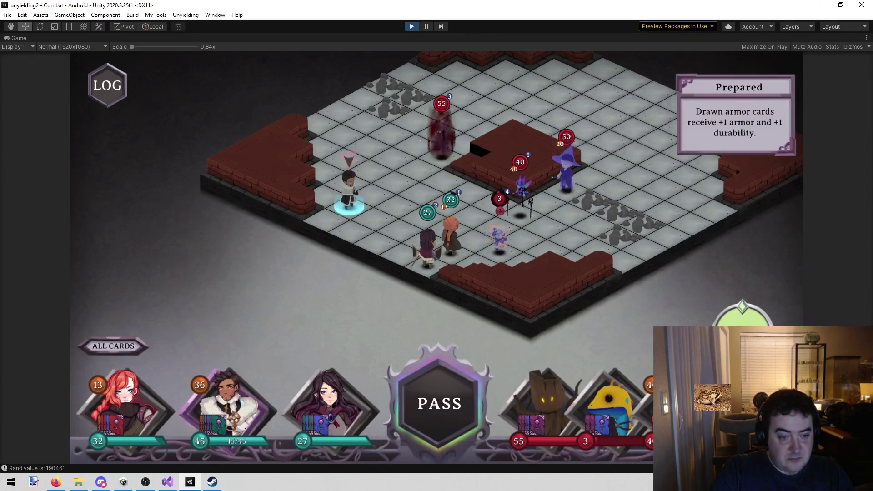
Have Dane play Inspire Fervor on the whole party.
click(450, 241)
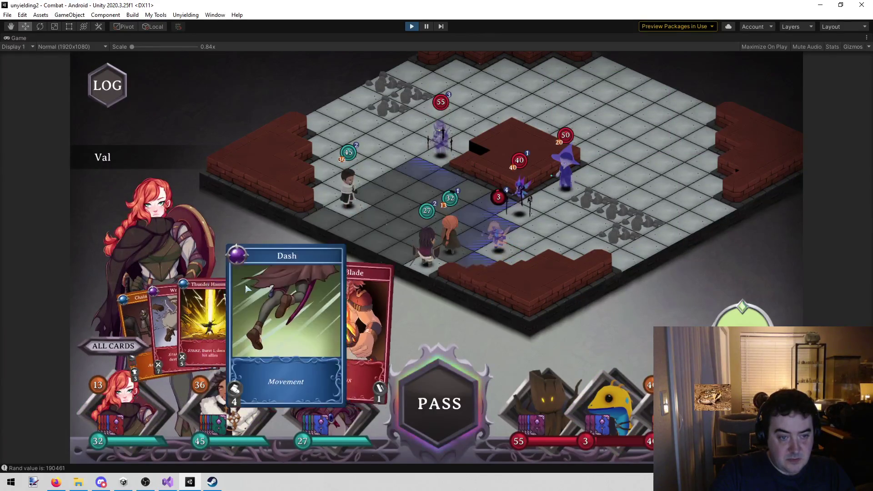
click(226, 412)
mouse_move(364, 355)
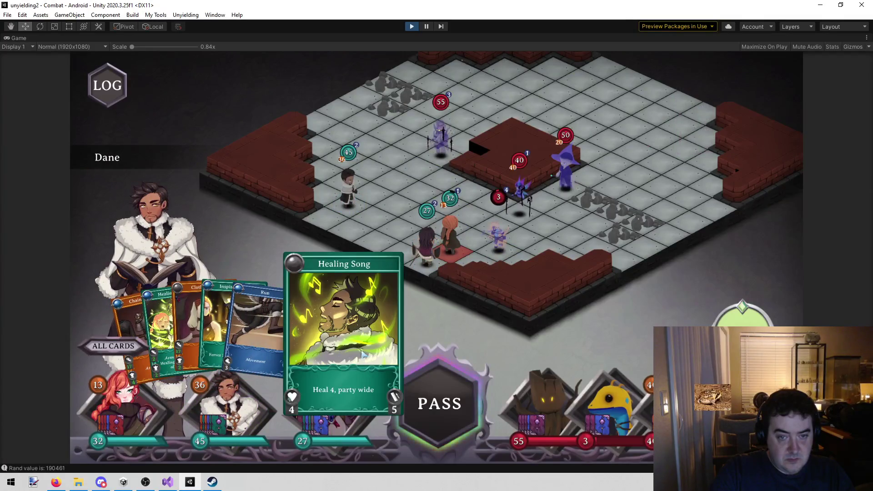
mouse_move(269, 328)
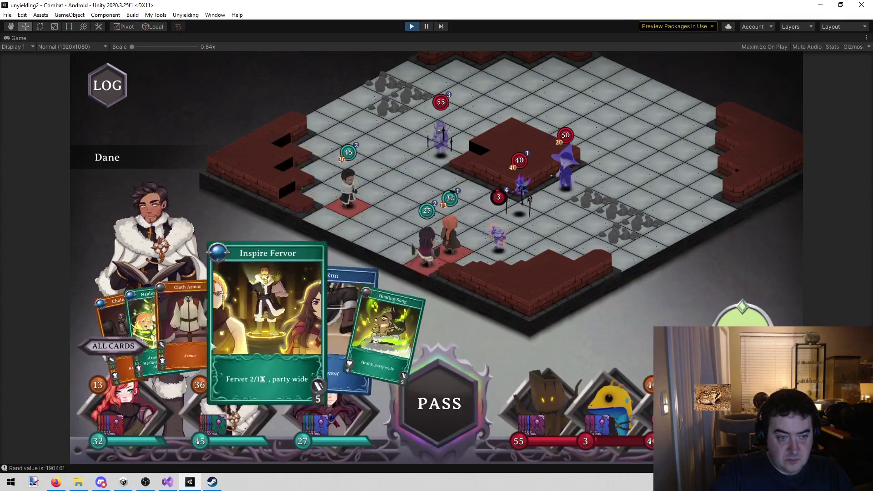
click(296, 324)
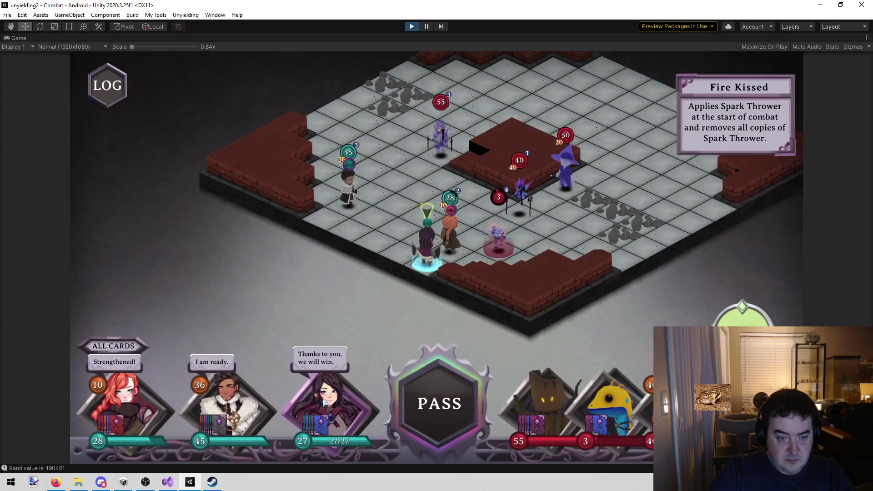
Have Sara cast Curse of Iron on the enemy.
click(426, 245)
mouse_move(260, 332)
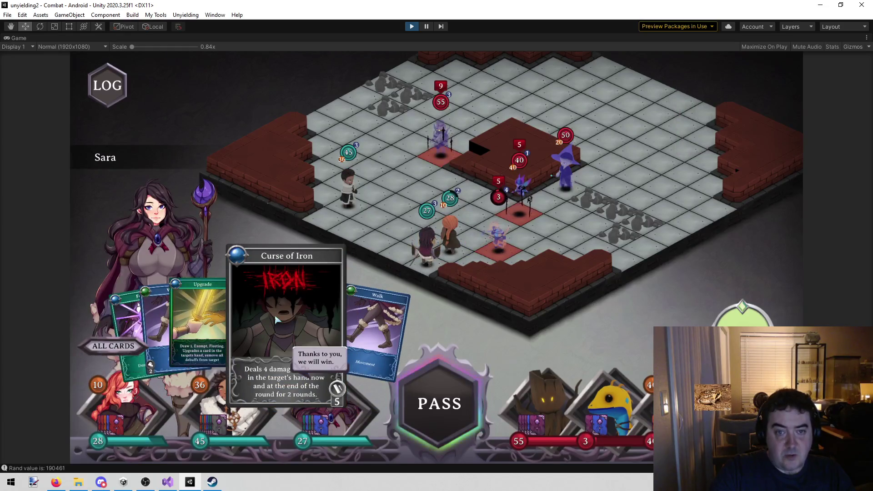
click(293, 301)
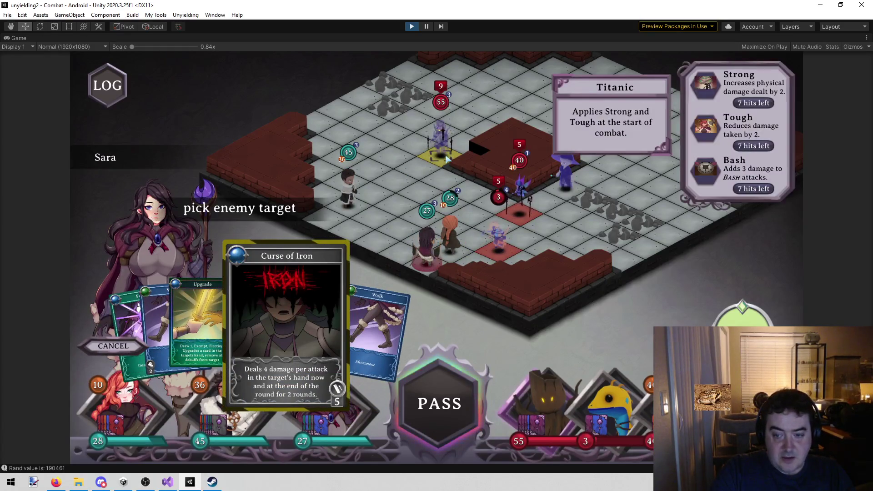
click(447, 158)
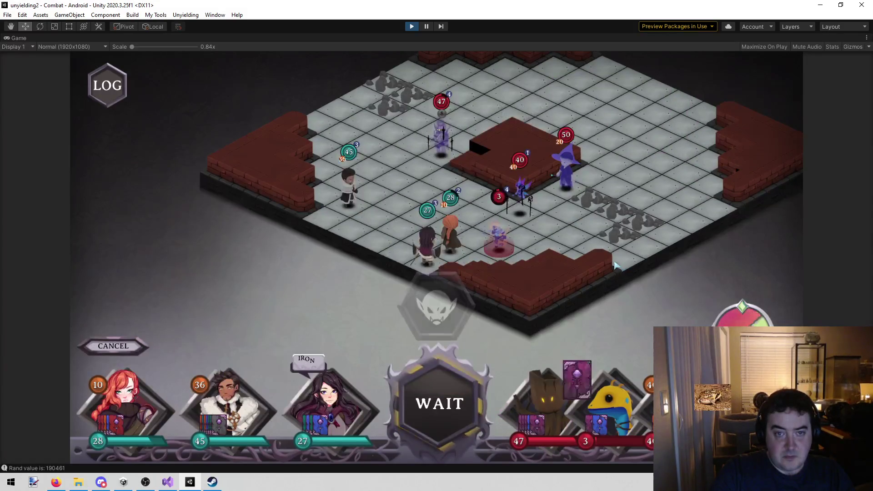
mouse_move(440, 160)
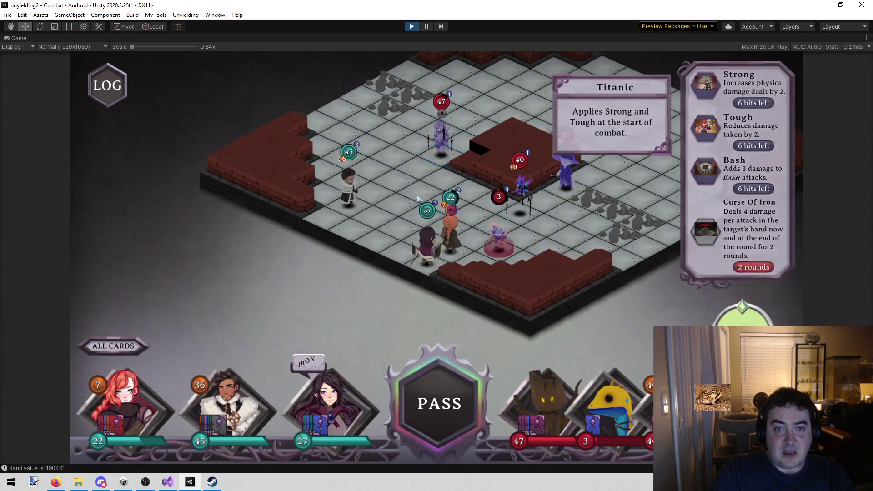
Have Val strike the yellow target area with Thunder Hammer.
click(191, 404)
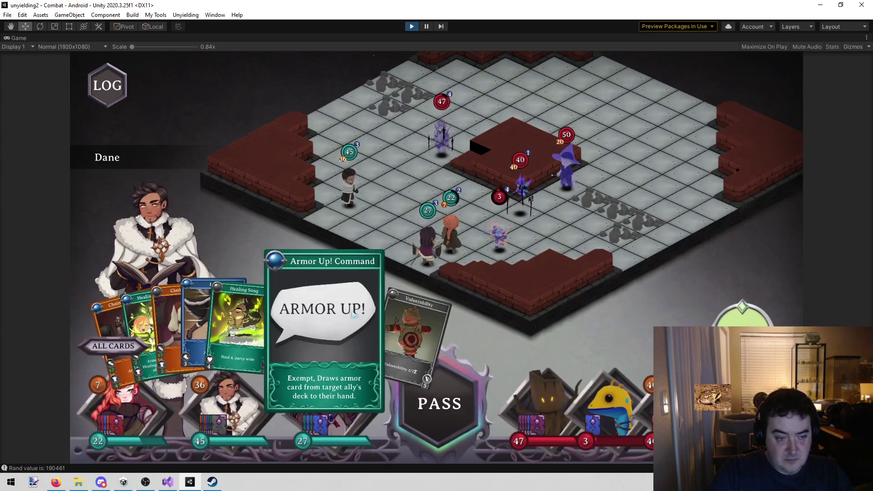
click(112, 403)
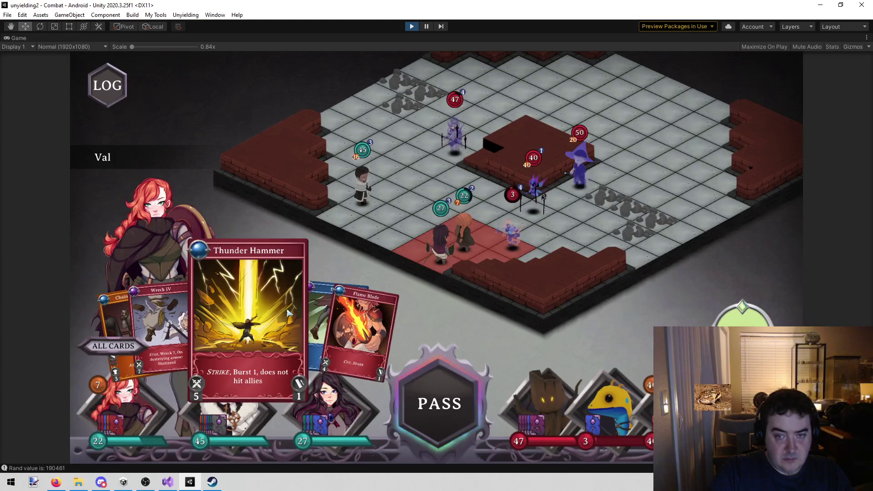
click(321, 314)
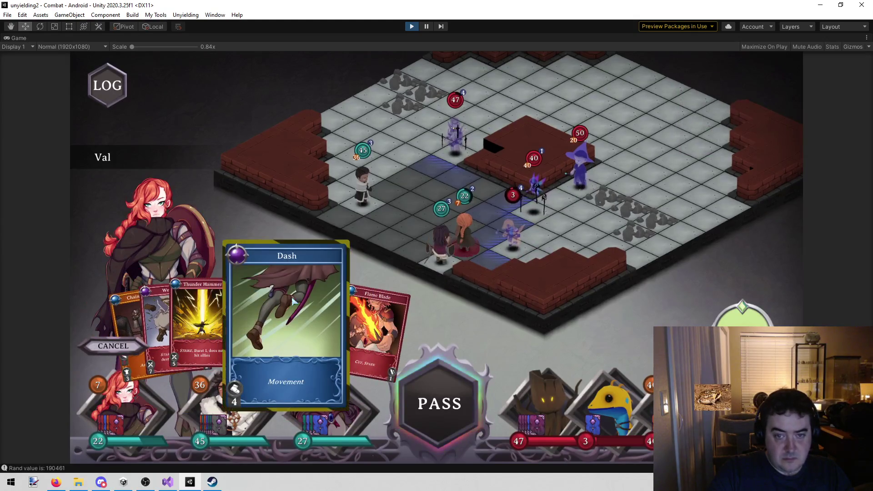
click(104, 349)
click(422, 398)
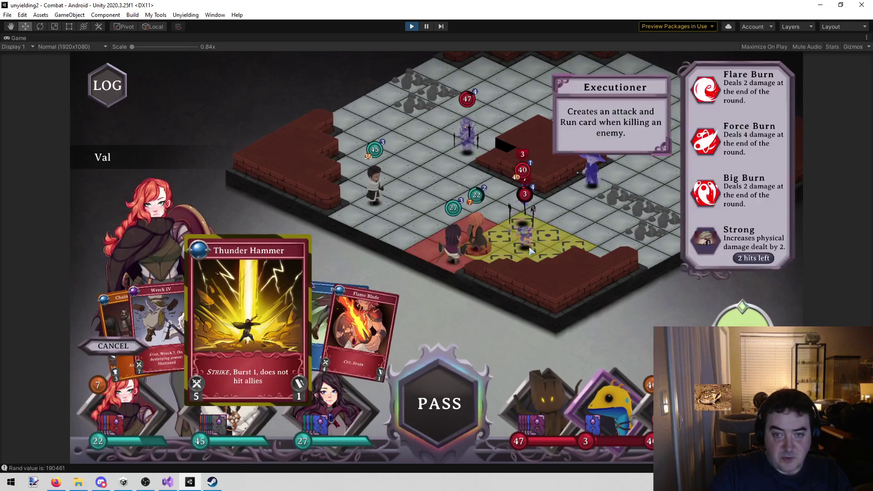
click(528, 246)
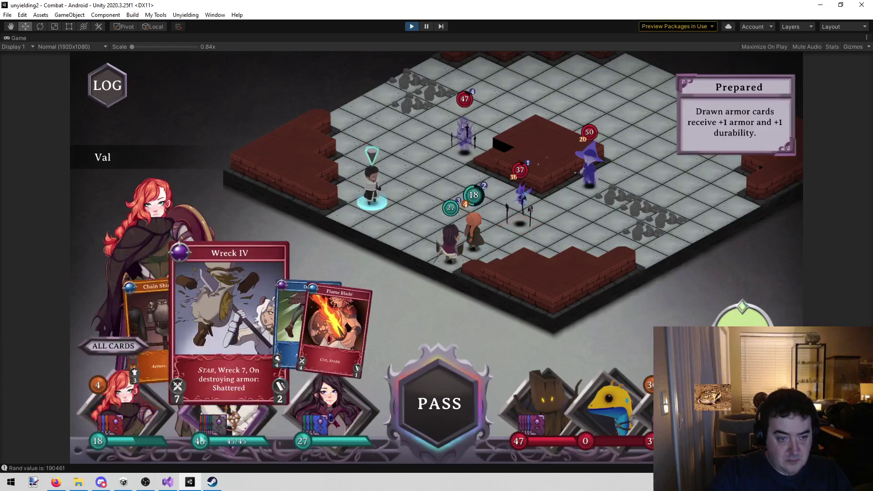
Dash Val to a movement tile beside the enemy wizard.
click(248, 334)
click(248, 334)
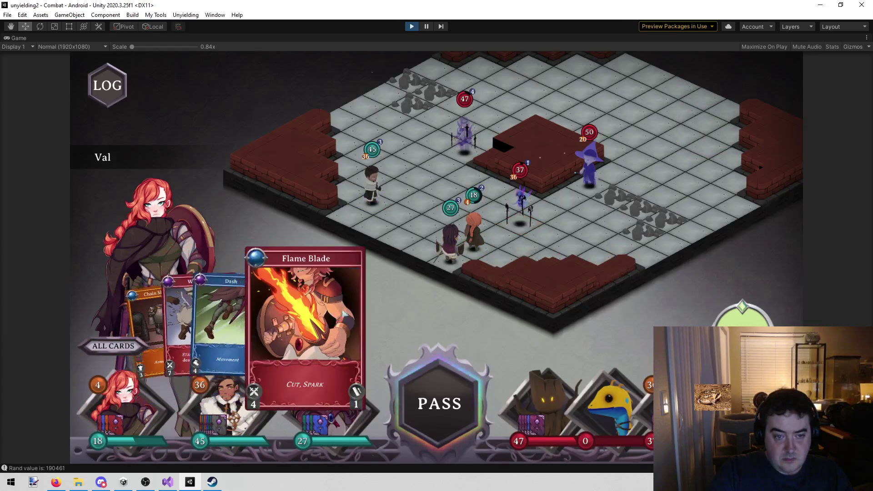
click(244, 322)
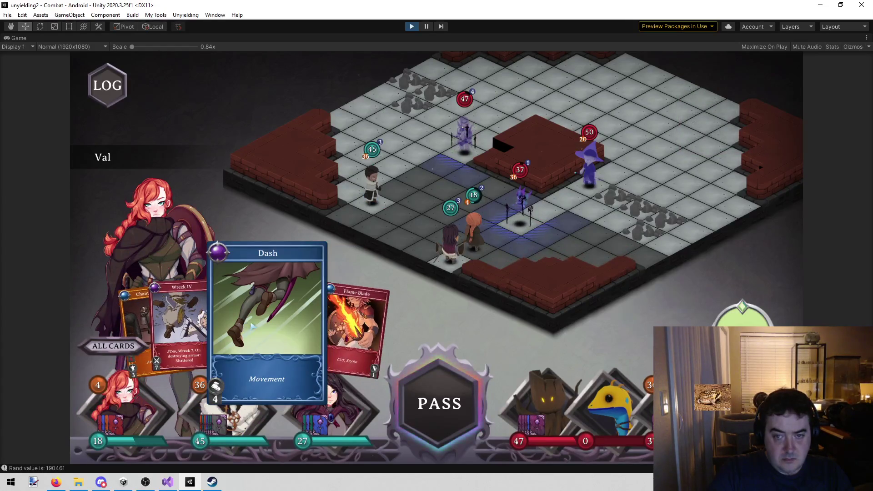
click(581, 223)
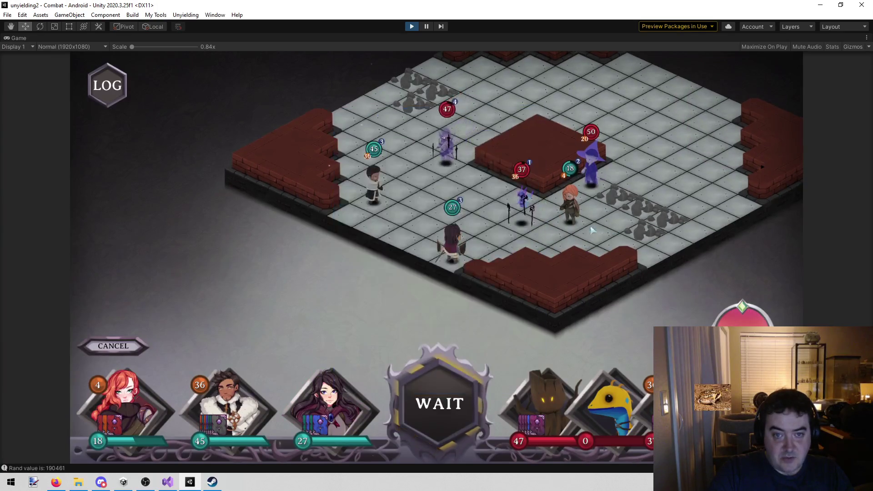
Hit the purple enemy with Val's Wreck IV and Flame Blade, leaving it at 27 HP.
click(112, 408)
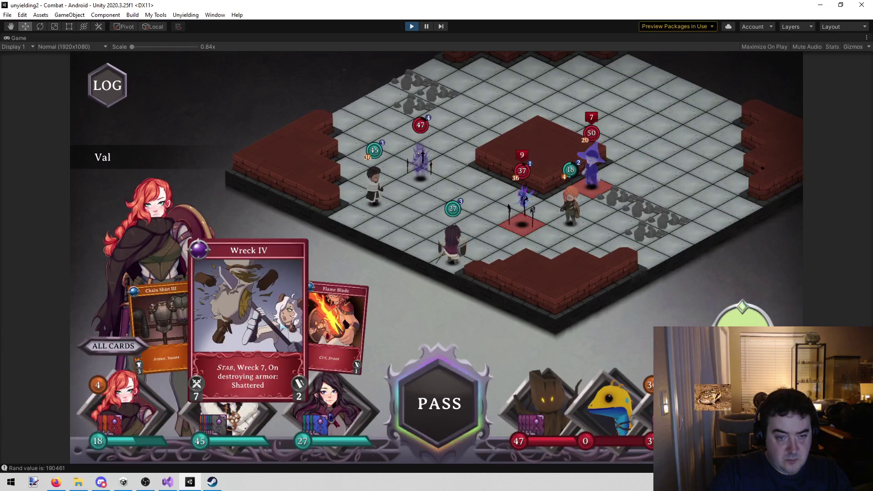
click(248, 309)
click(529, 227)
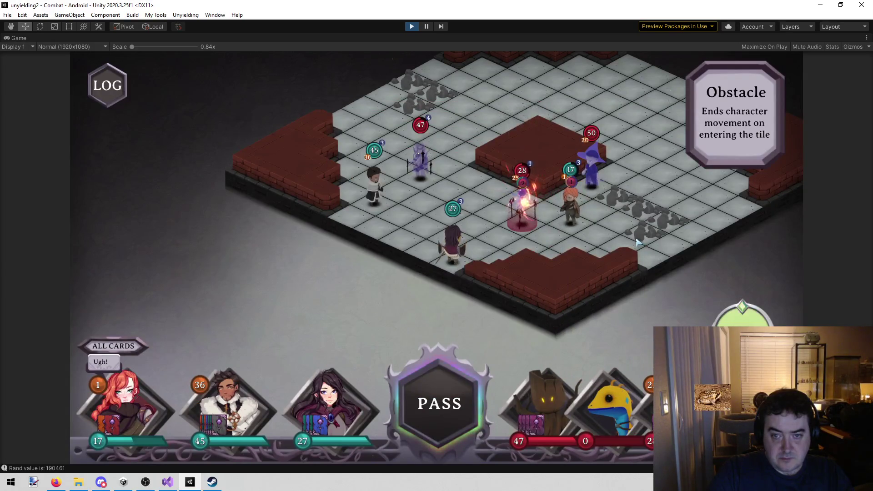
click(571, 207)
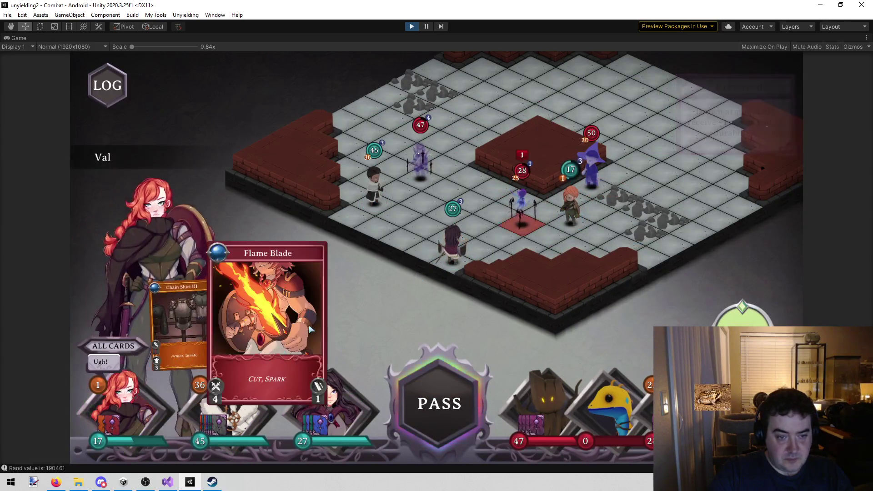
click(523, 216)
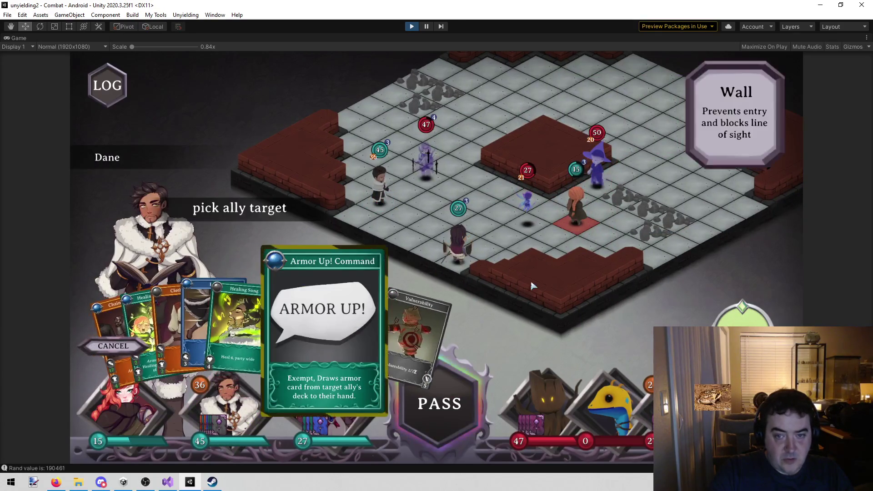
Play Dane's Armor Up! on Val, then Sara's Upgrade on Val.
click(575, 205)
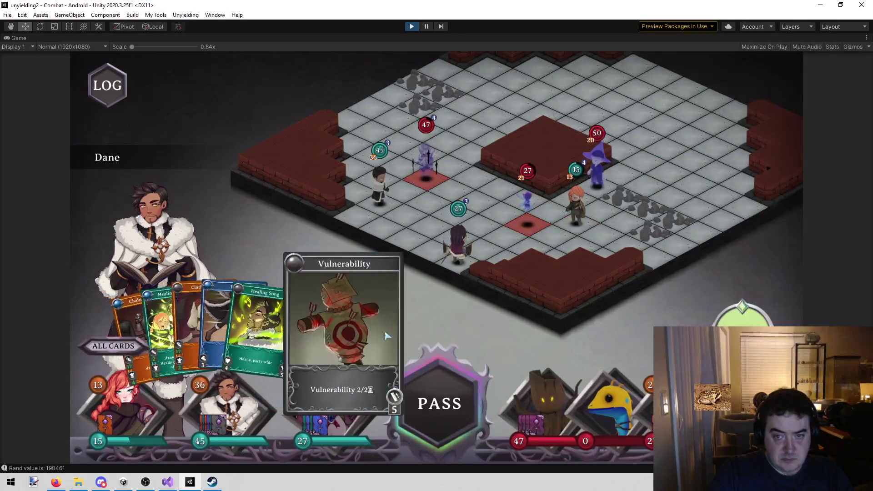
click(385, 335)
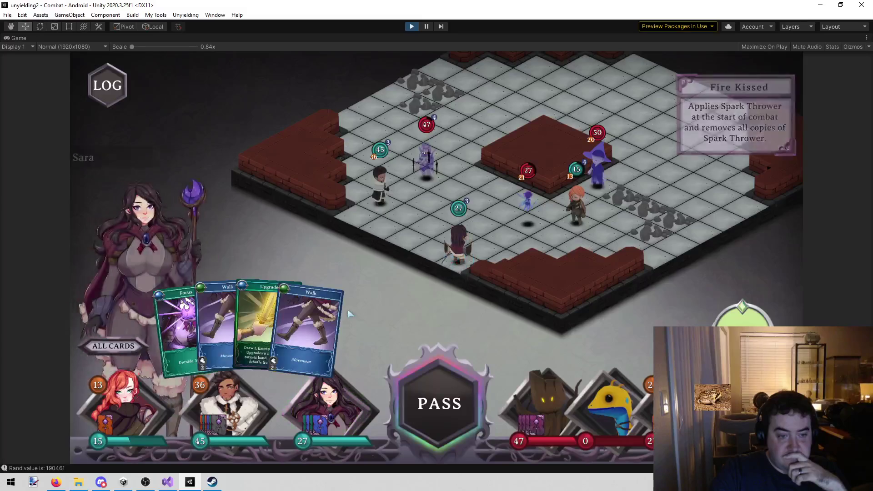
click(267, 318)
click(577, 211)
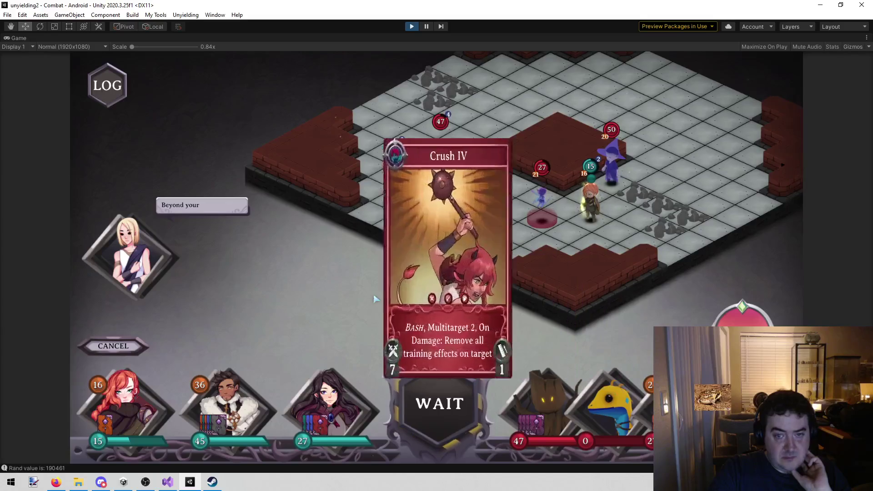
Review Sara's hand of cards, then switch over to the Steam window.
mouse_move(546, 216)
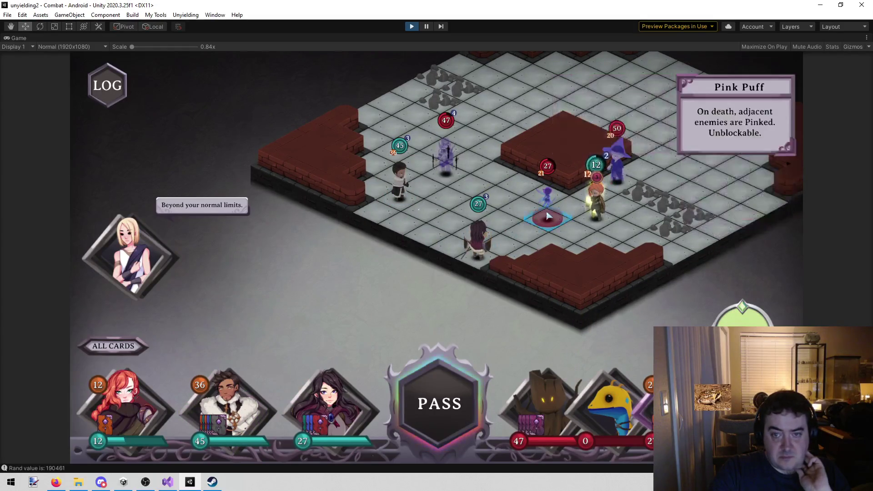
click(293, 388)
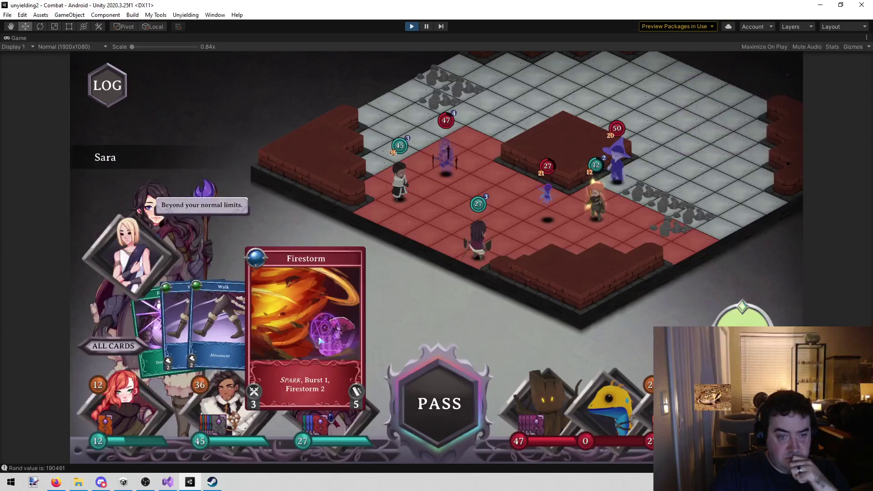
mouse_move(227, 423)
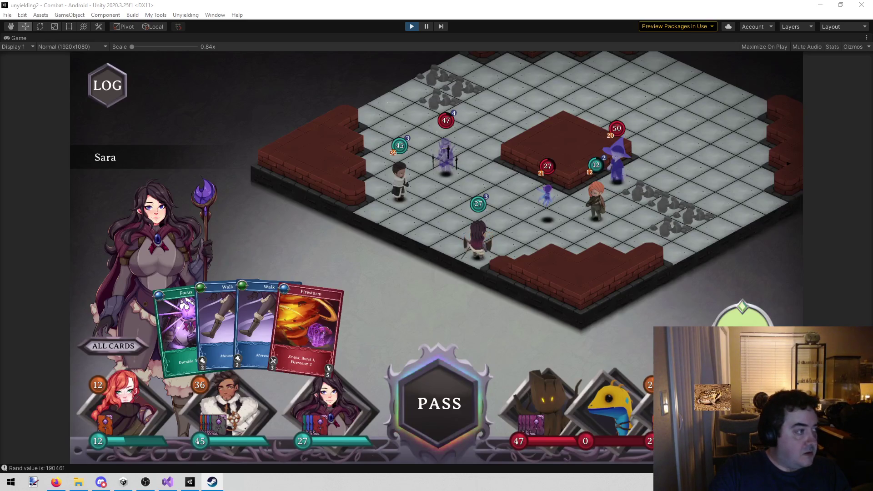
key(alt+Tab)
Browse the Card Hunter store page's gameplay screenshots, then hide Steam to return to the game.
click(329, 247)
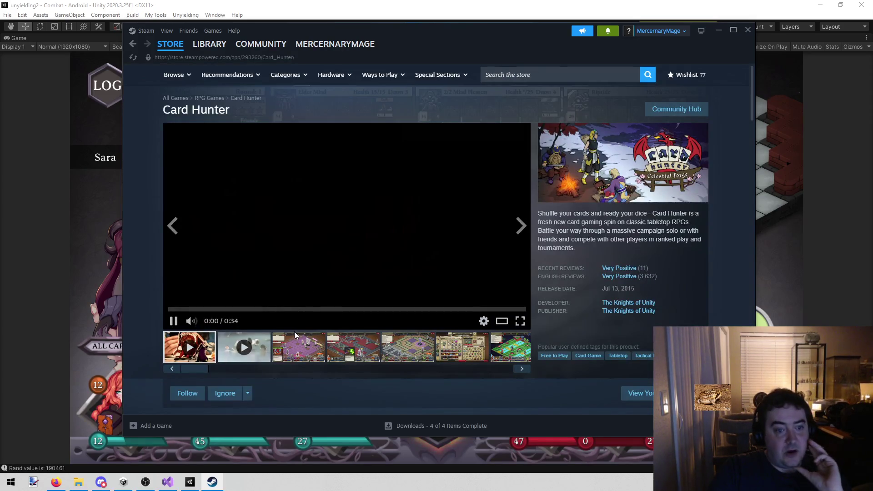
click(304, 356)
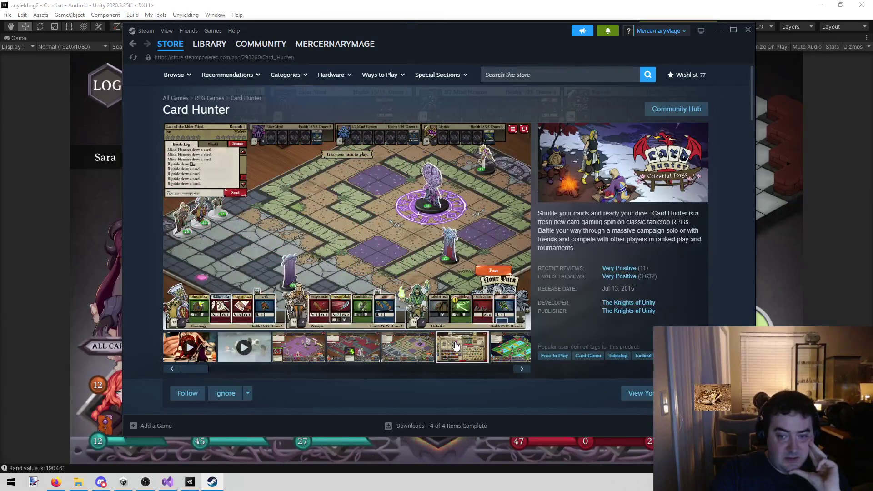
scroll(458, 343, down, 1)
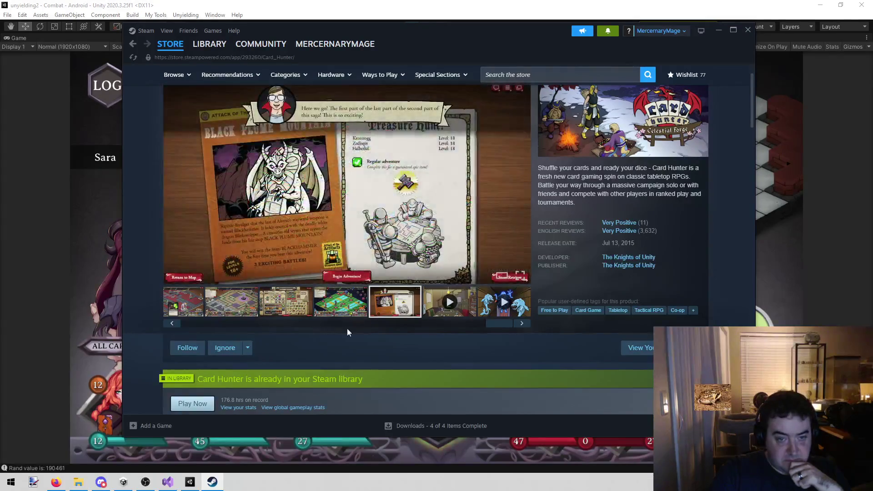
drag(504, 326, 141, 319)
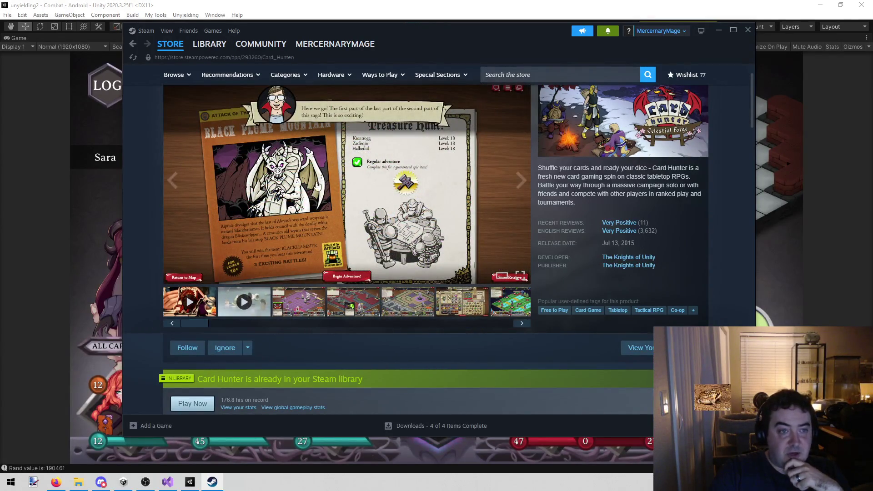
click(717, 30)
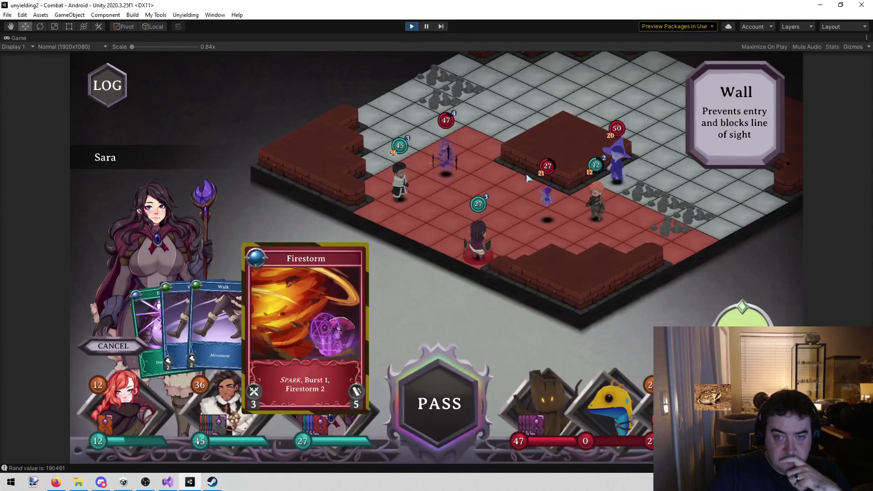
Have Dane make the red-tile enemy Vulnerable and heal Val, then Sara casts Firestorm.
click(398, 182)
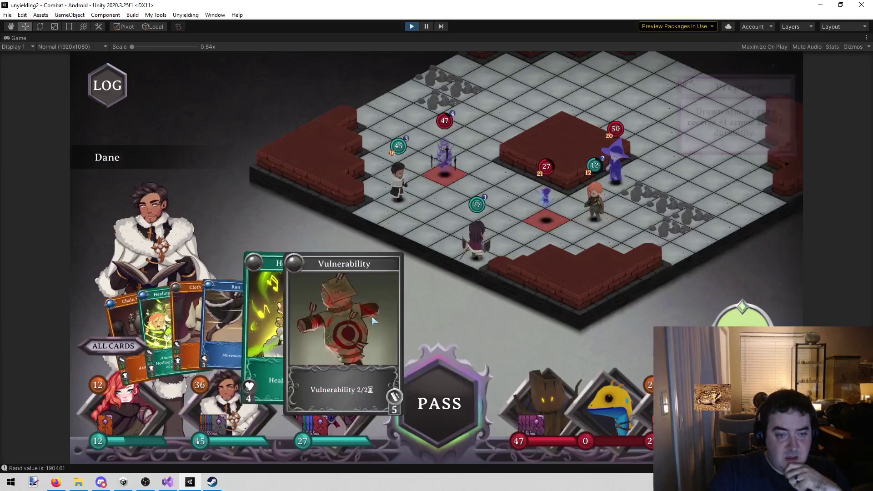
click(344, 328)
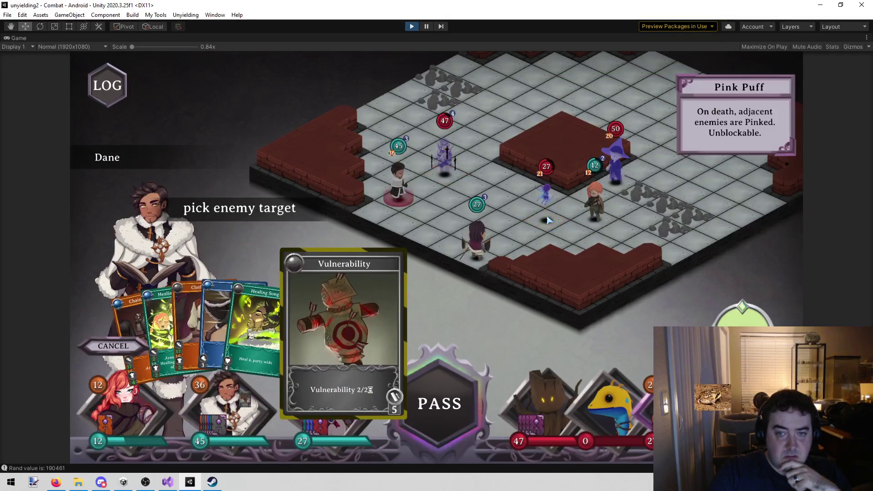
click(549, 218)
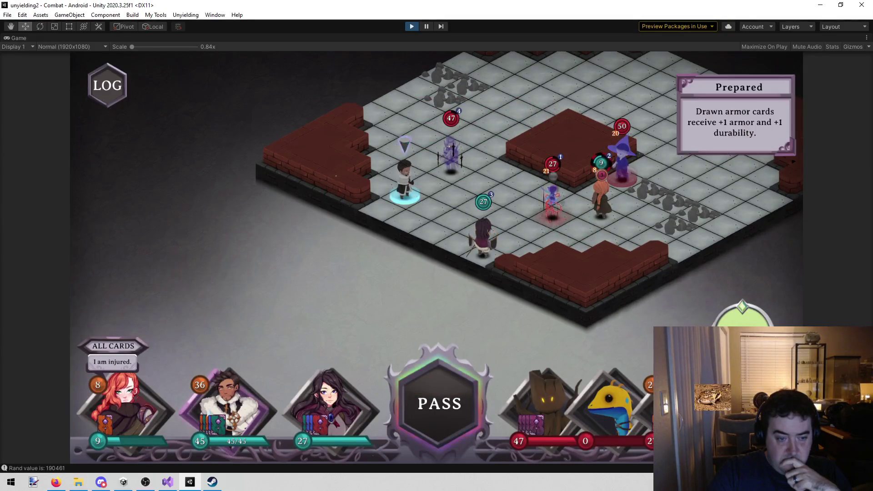
drag(347, 317, 545, 260)
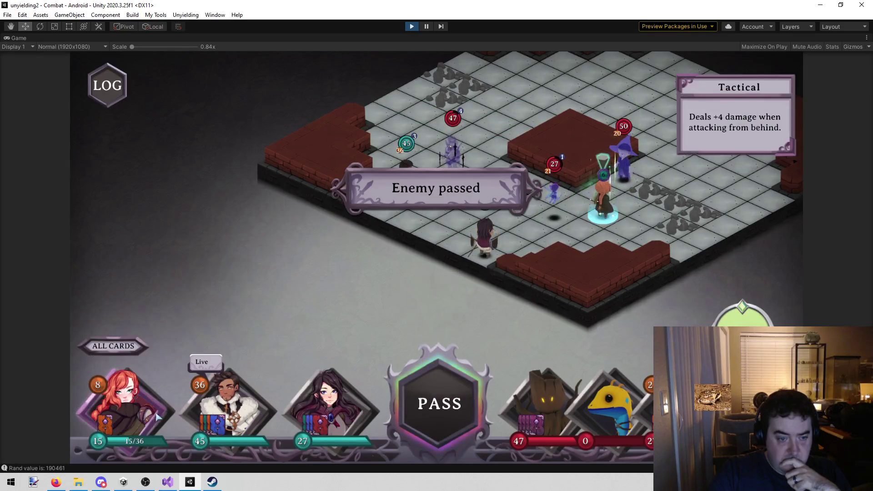
mouse_move(320, 324)
mouse_down()
mouse_move(546, 201)
mouse_move(533, 206)
mouse_up()
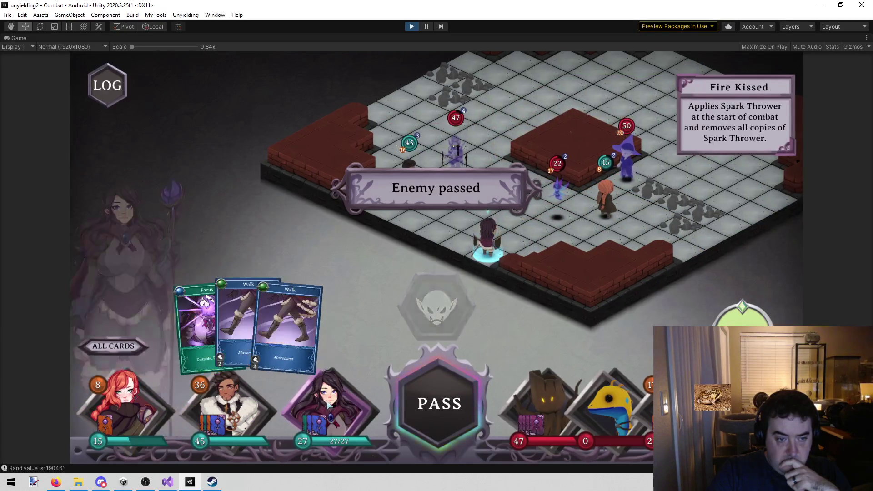
End the round, discarding Run and Cloth Armor for Dane and Walk for Sara.
click(439, 404)
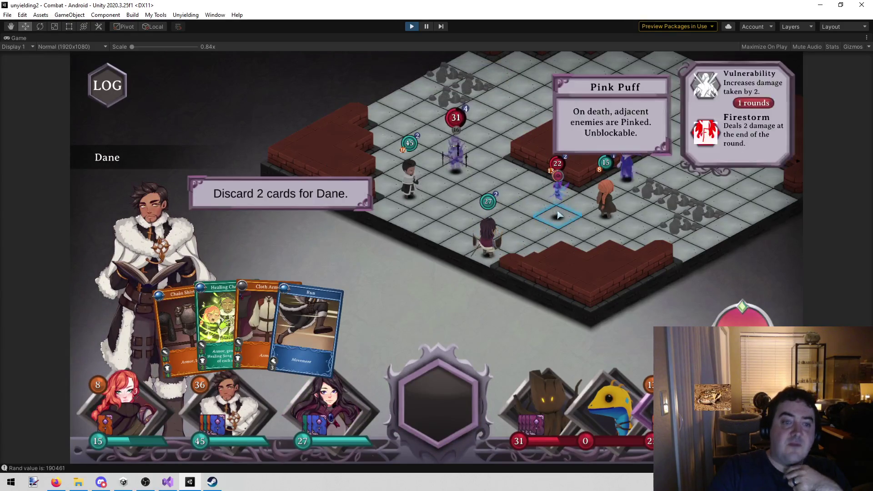
click(287, 327)
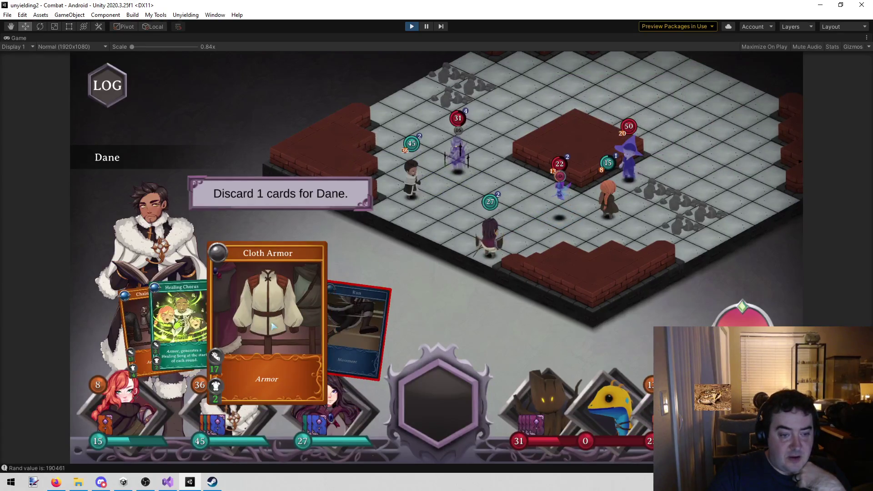
click(231, 328)
click(280, 227)
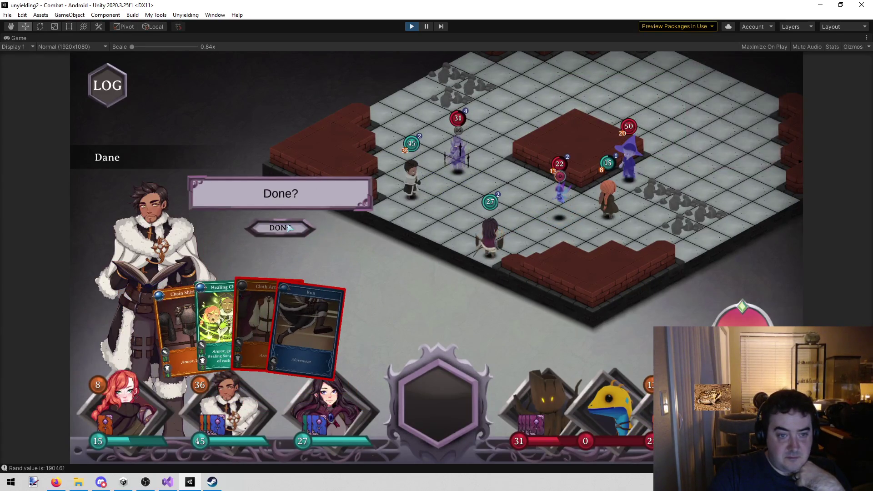
click(287, 318)
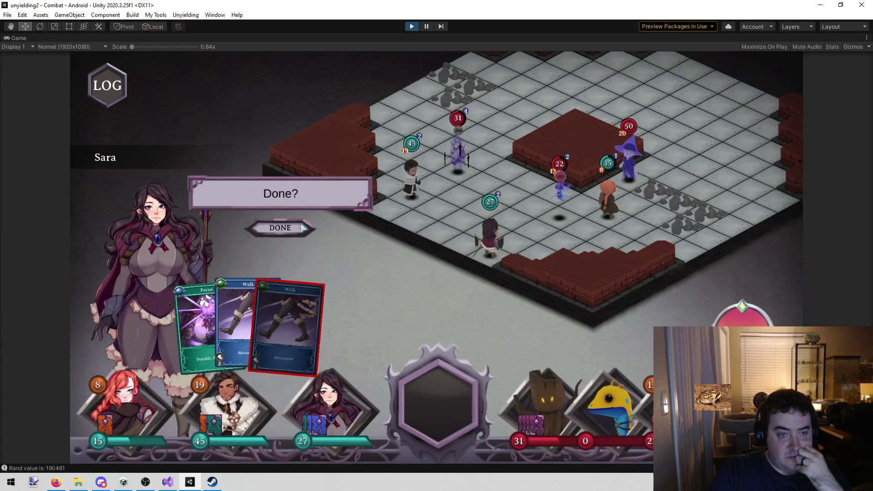
click(280, 227)
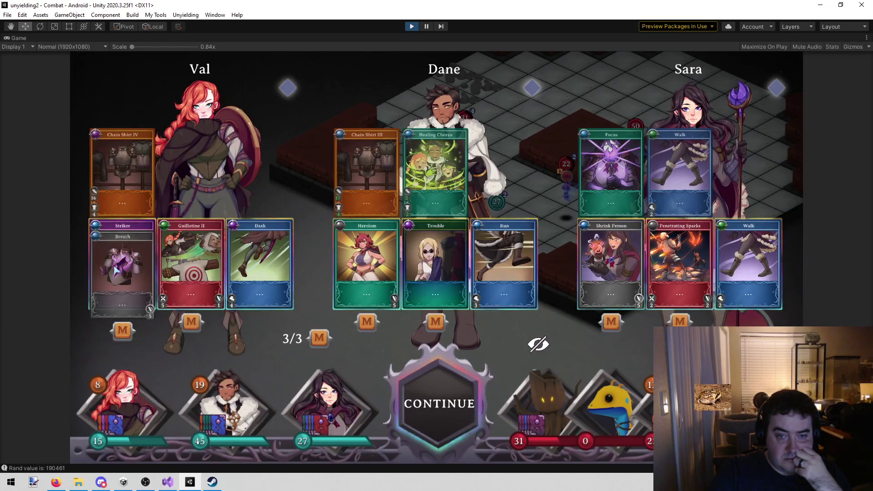
Resume combat and hit the 22-HP enemy with Val's Flame Blade.
click(468, 411)
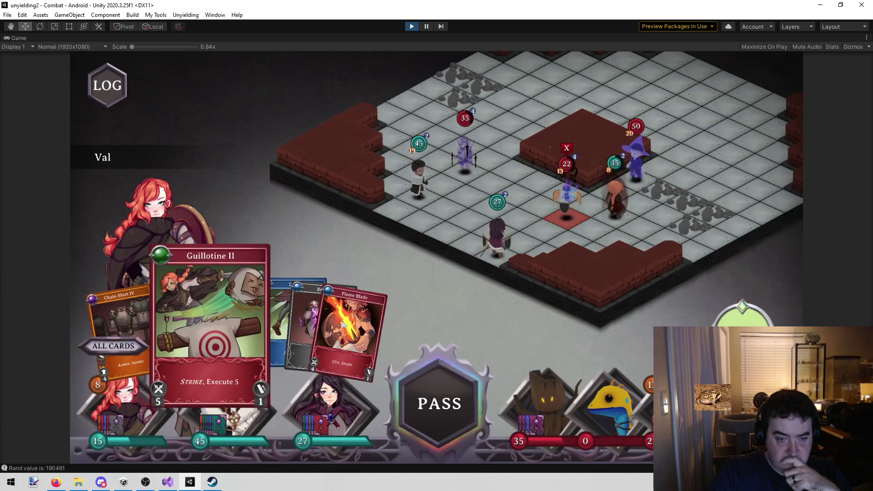
click(364, 327)
click(567, 191)
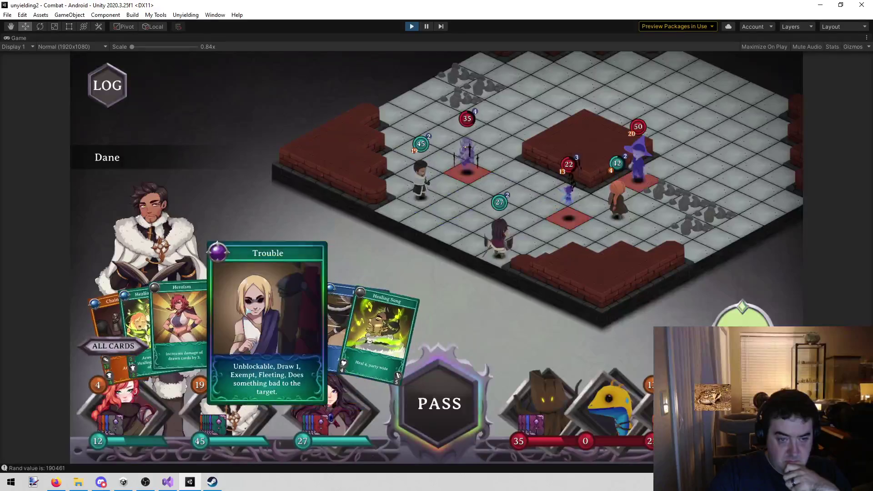
Have Dane cast Heroism on an ally and move onto the target tile with Run.
click(269, 319)
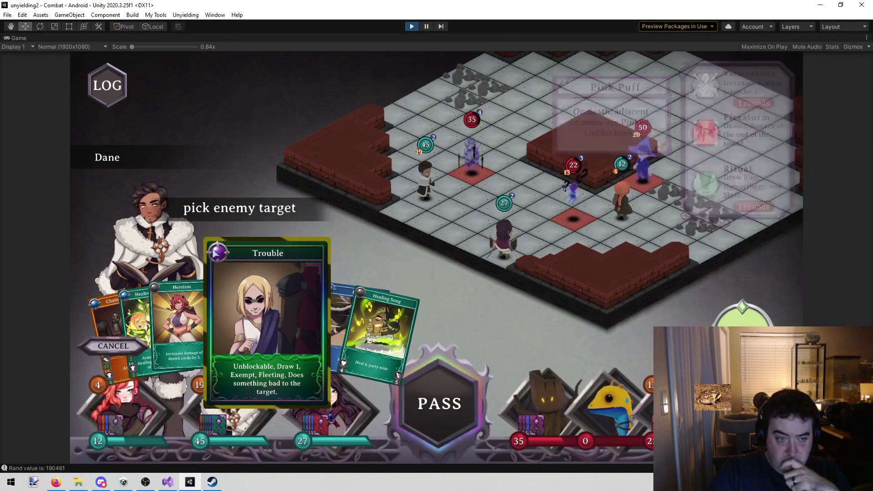
click(105, 344)
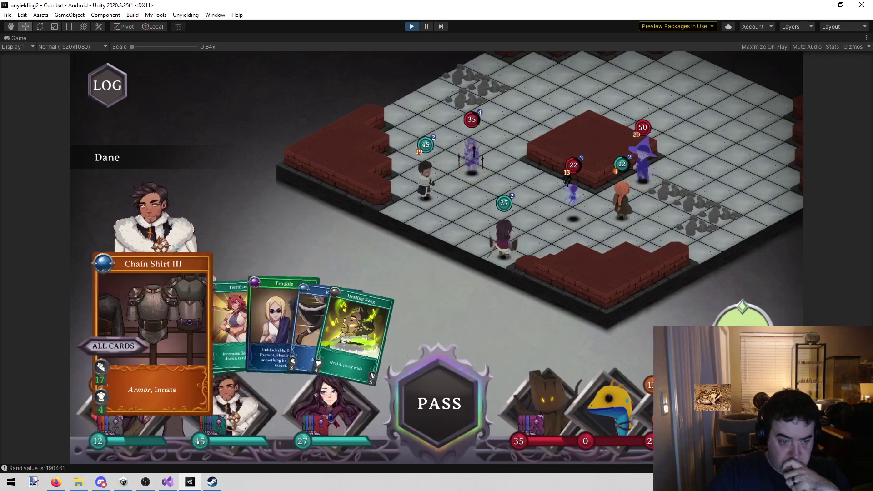
click(227, 318)
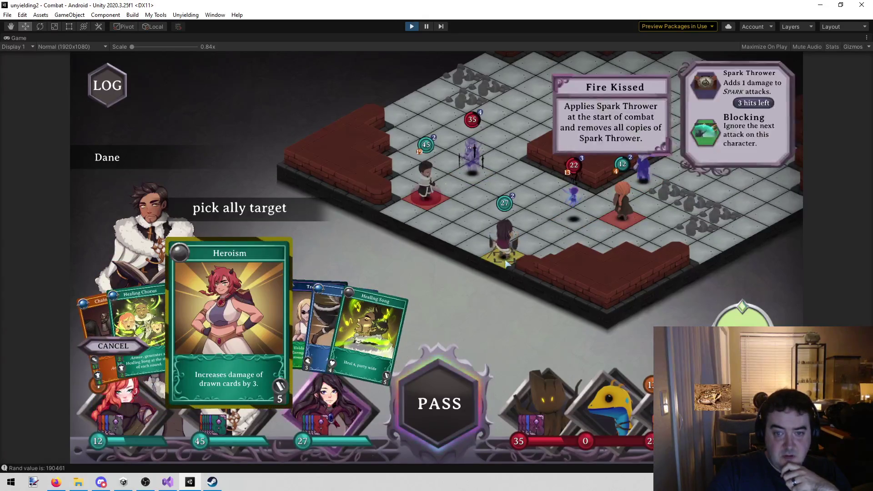
click(621, 213)
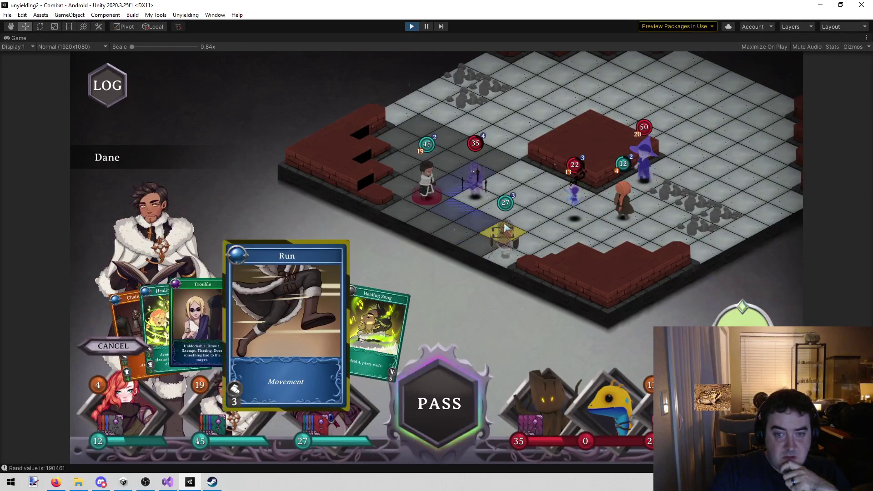
click(485, 246)
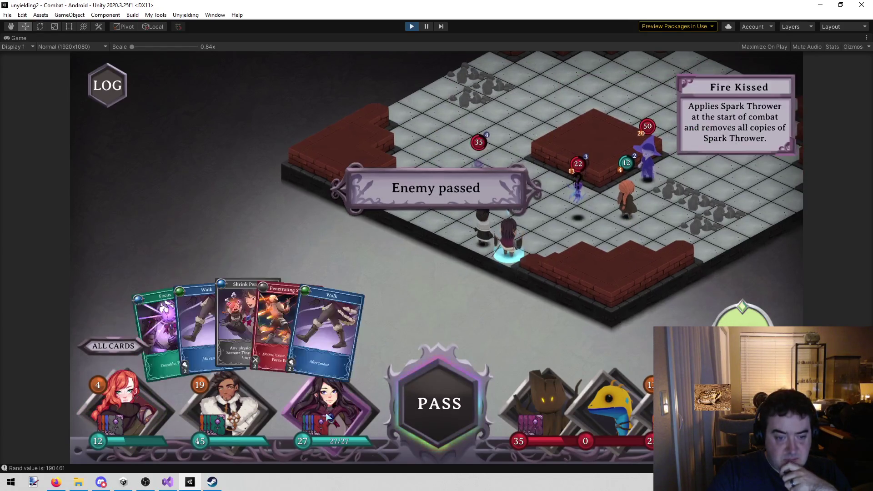
Walk Sara forward onto the chosen tile near the enemy.
click(352, 324)
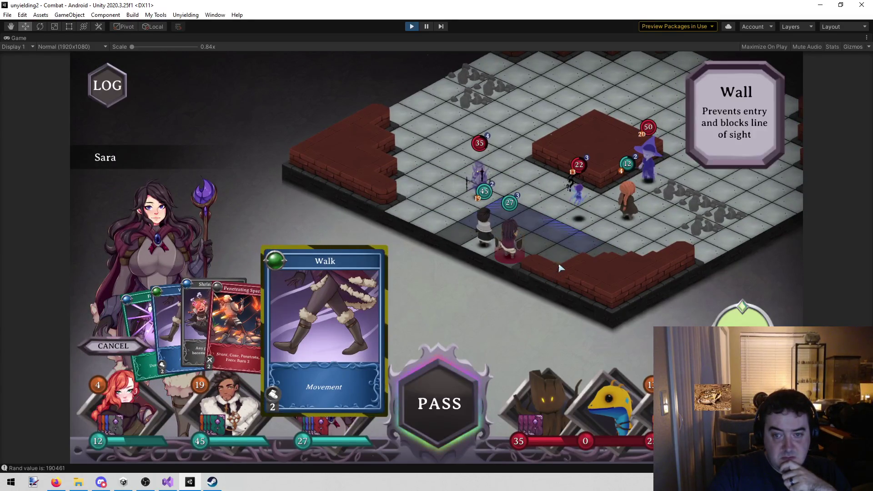
click(586, 246)
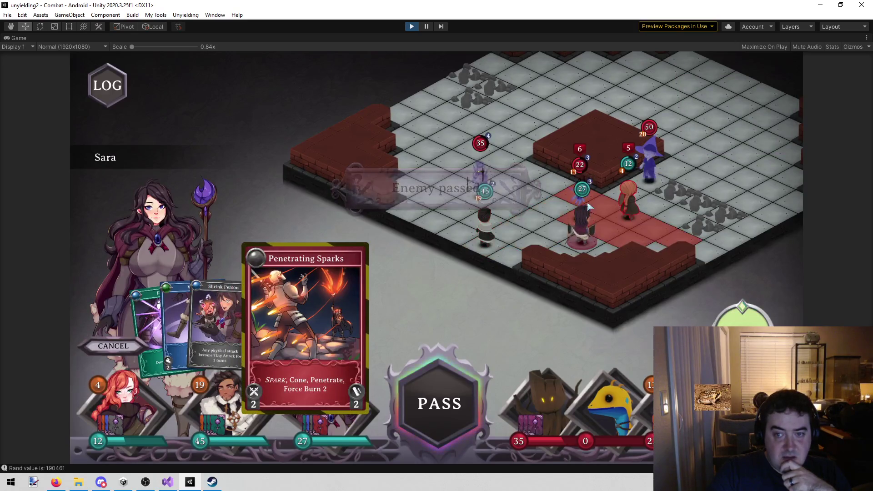
right_click(535, 213)
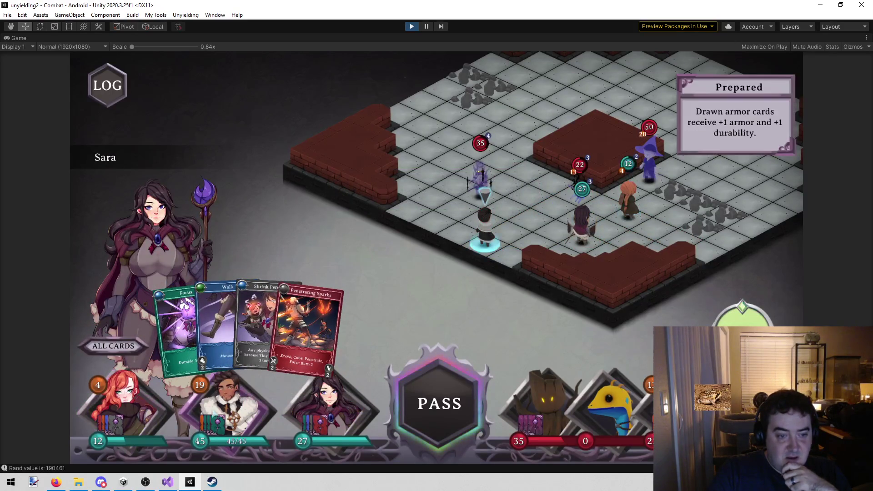
click(175, 432)
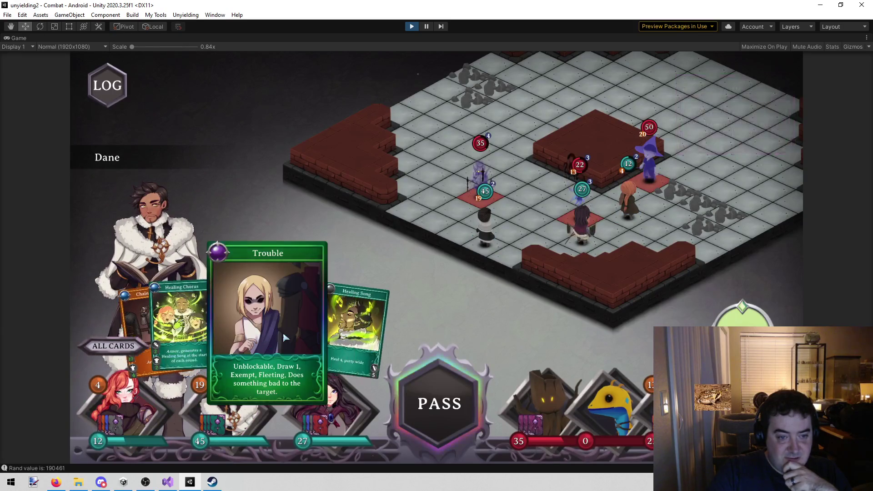
click(318, 405)
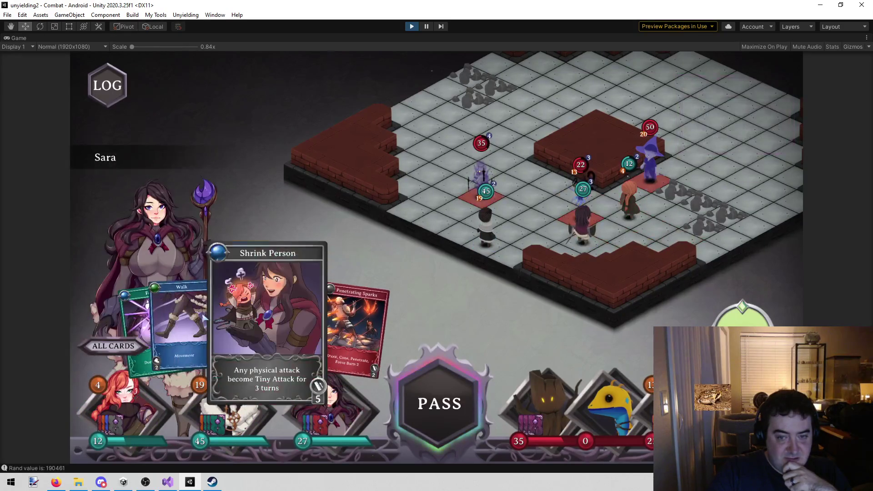
click(198, 318)
click(618, 231)
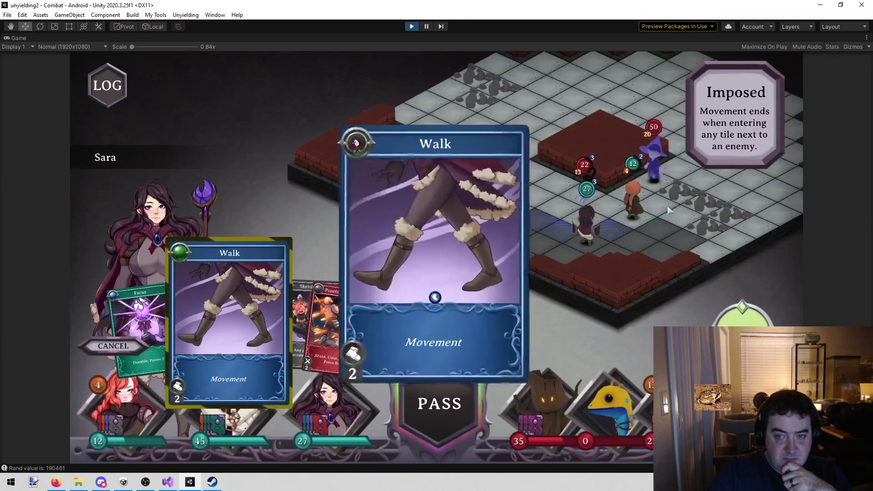
Cast Sara's Penetrating Sparks on the enemy in the cone, dropping it to 15.
click(340, 413)
click(327, 373)
click(572, 205)
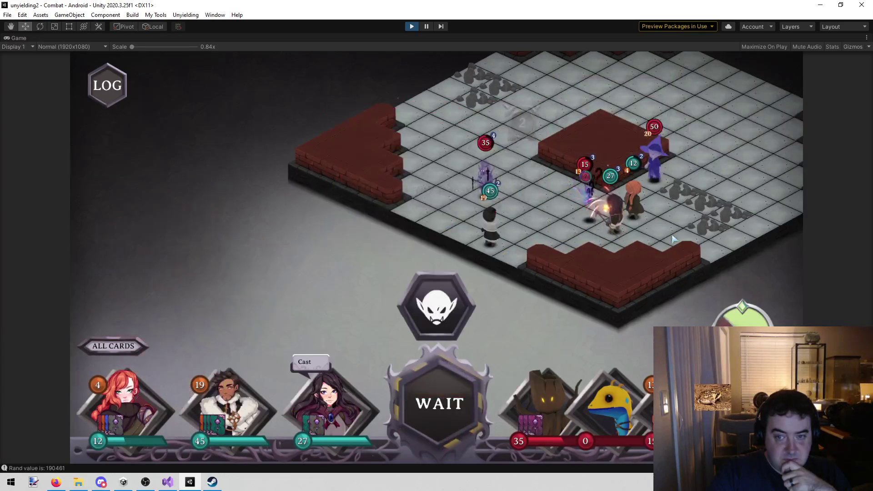
mouse_move(589, 219)
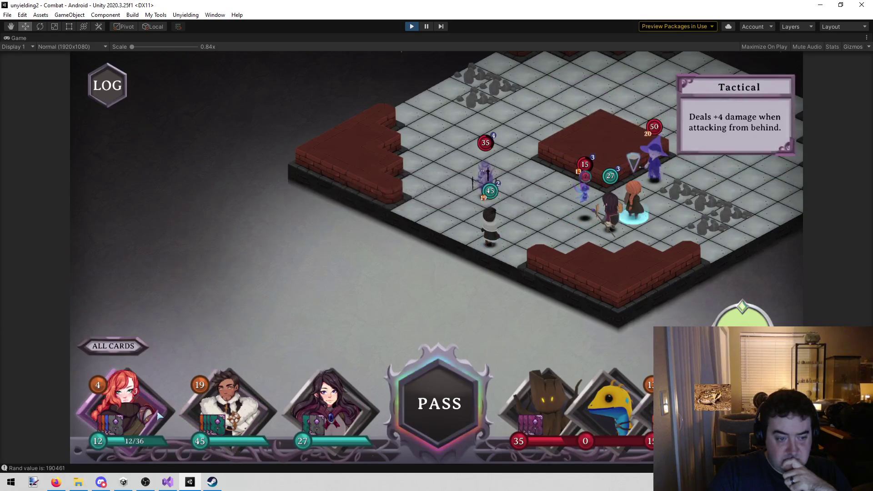
Drop the enemy to 4 with Guillotine II, heal with Healing Song, cast Heroism, ready Vulnerability.
click(128, 400)
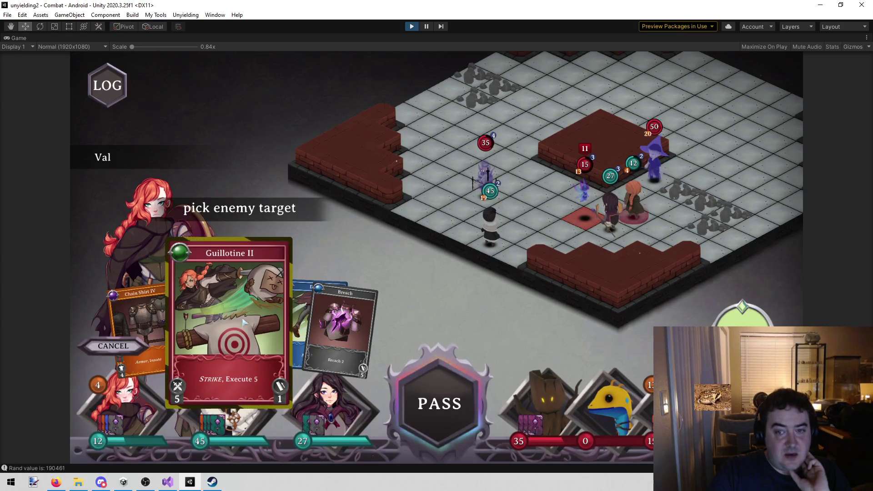
click(584, 189)
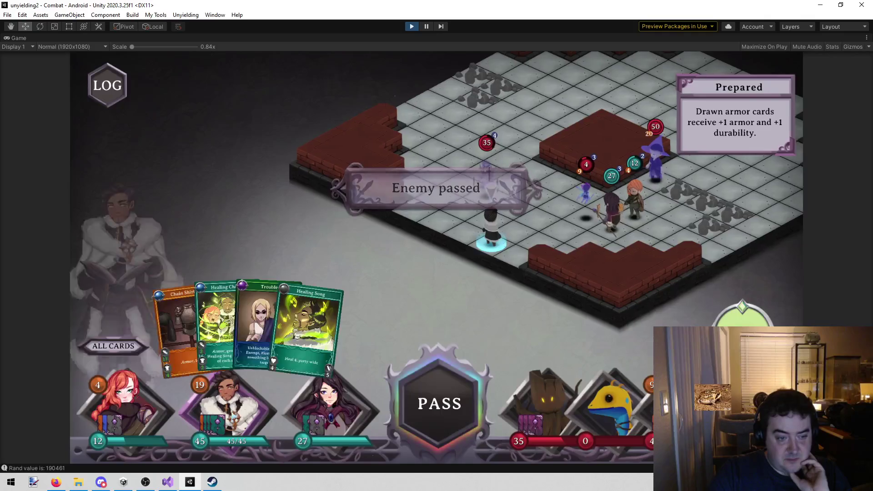
click(388, 98)
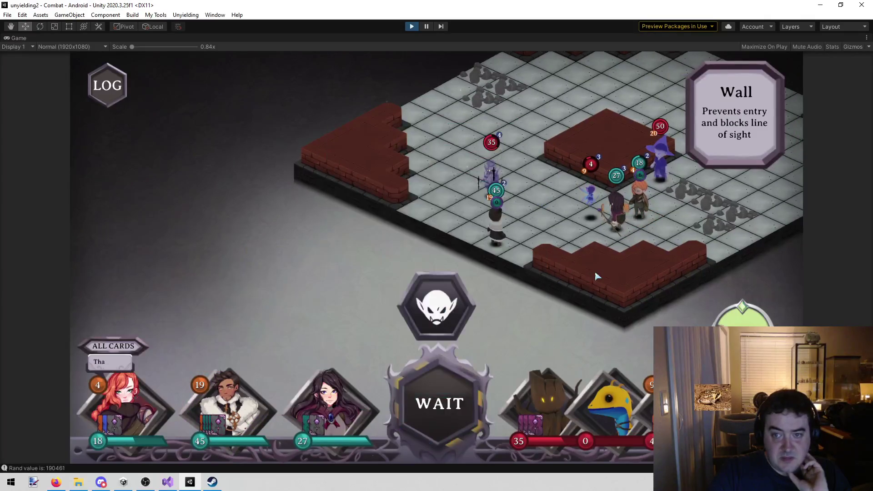
click(278, 328)
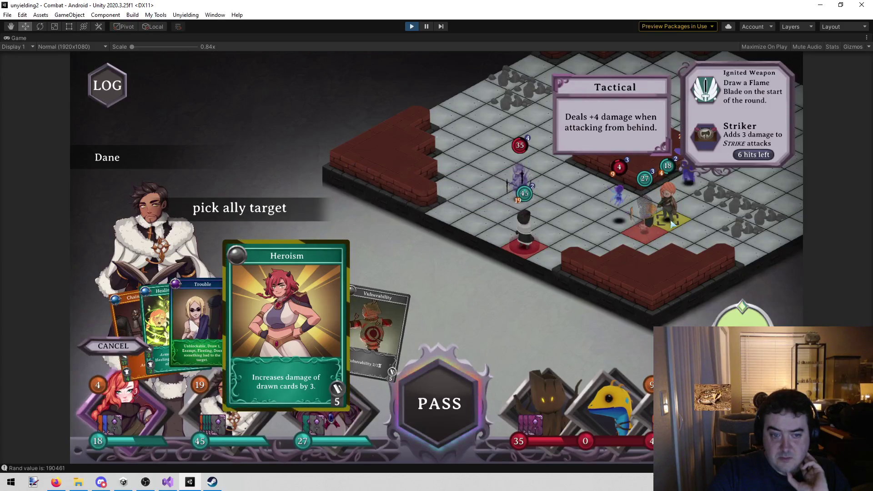
click(655, 234)
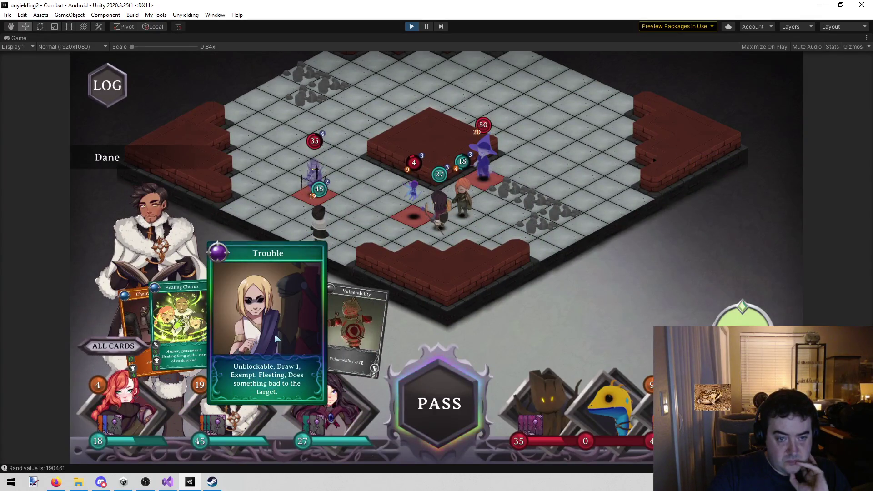
click(328, 335)
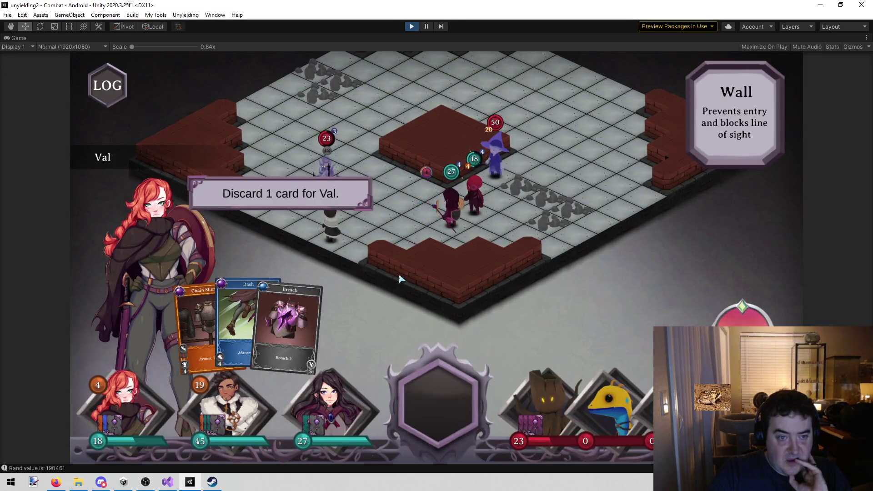
Discard Dash for Val and Chain Shirt III for Dane.
click(268, 314)
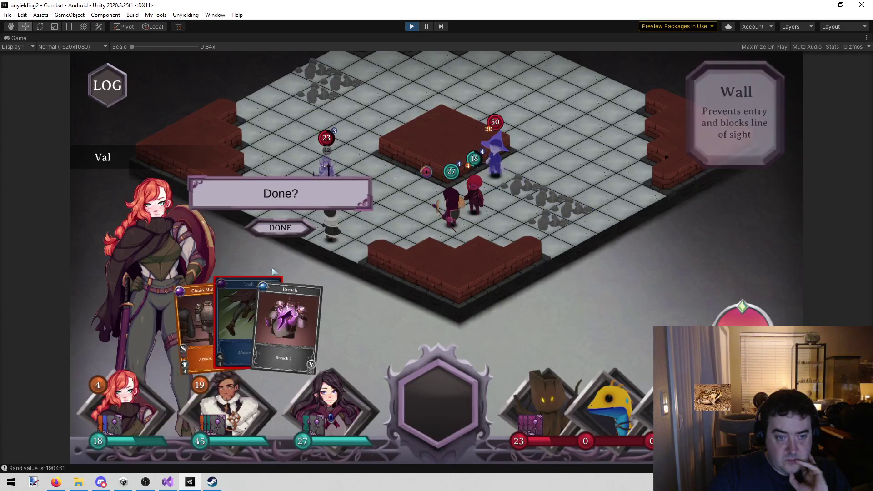
click(280, 228)
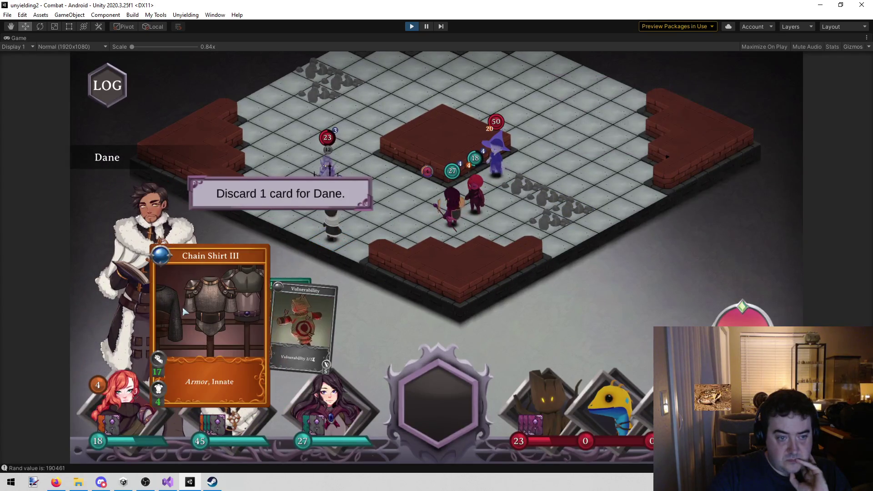
click(182, 311)
click(281, 228)
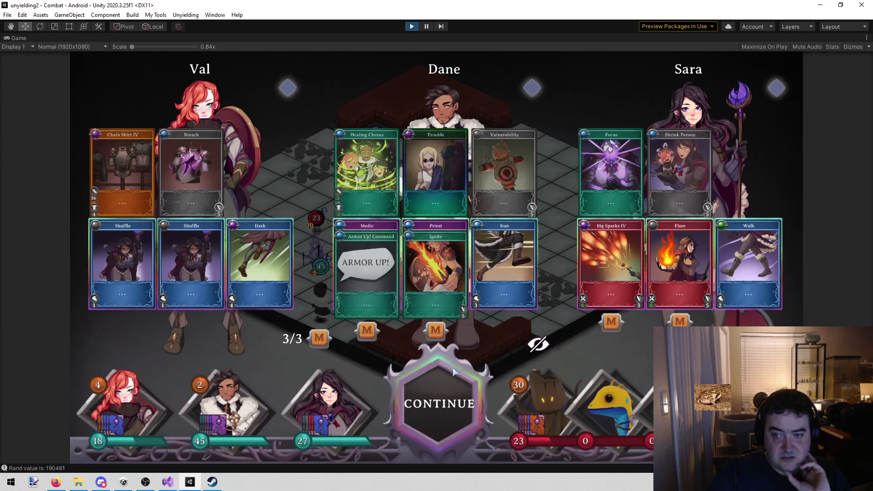
Continue into round five and run Dane up to the tile beside the enemies.
click(453, 372)
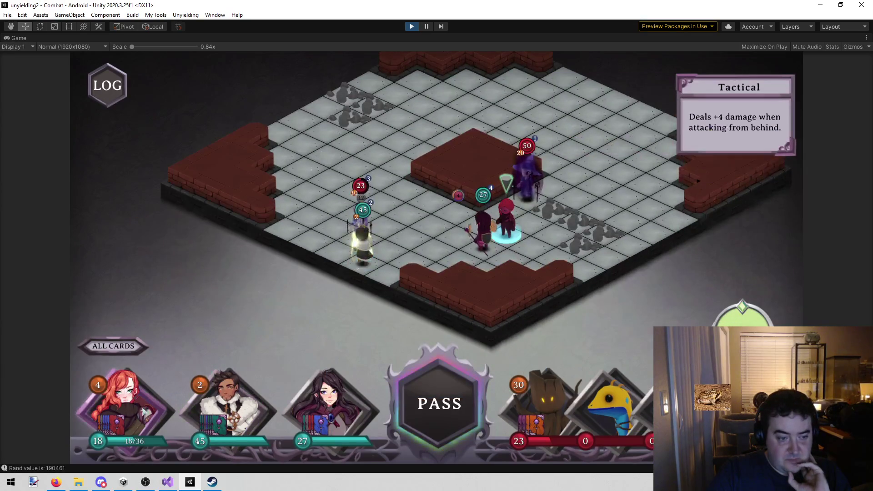
click(151, 405)
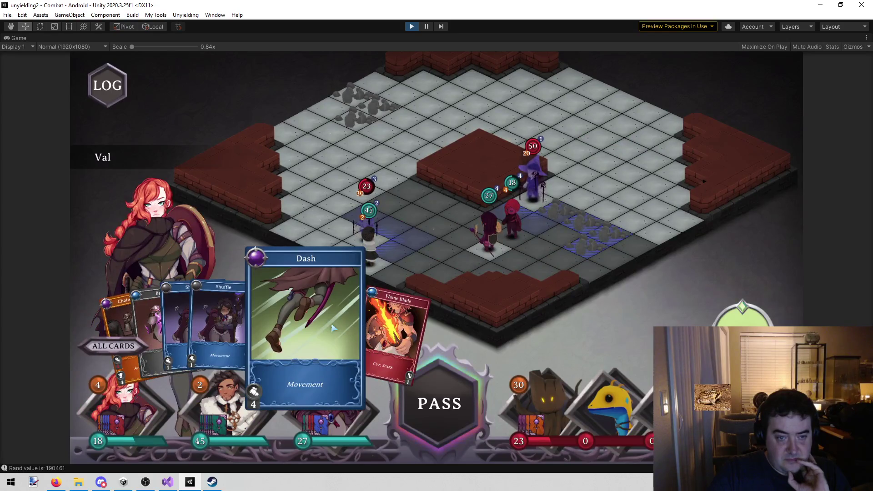
click(221, 400)
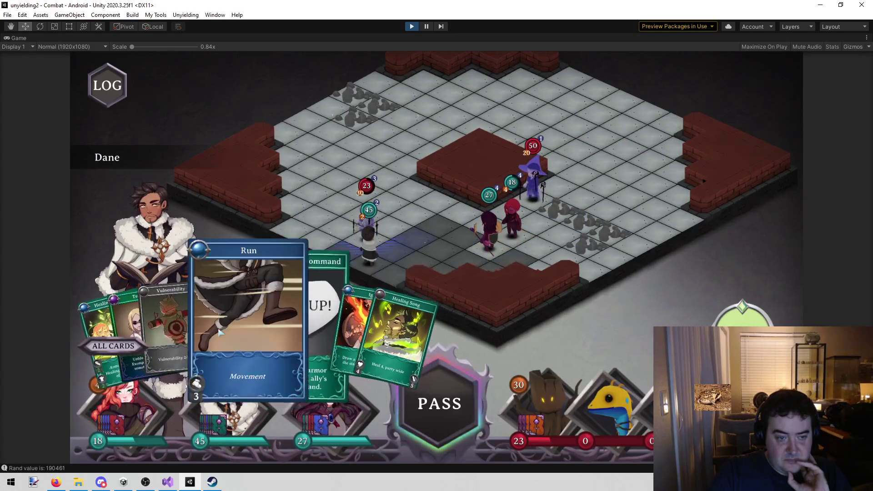
click(222, 333)
click(537, 259)
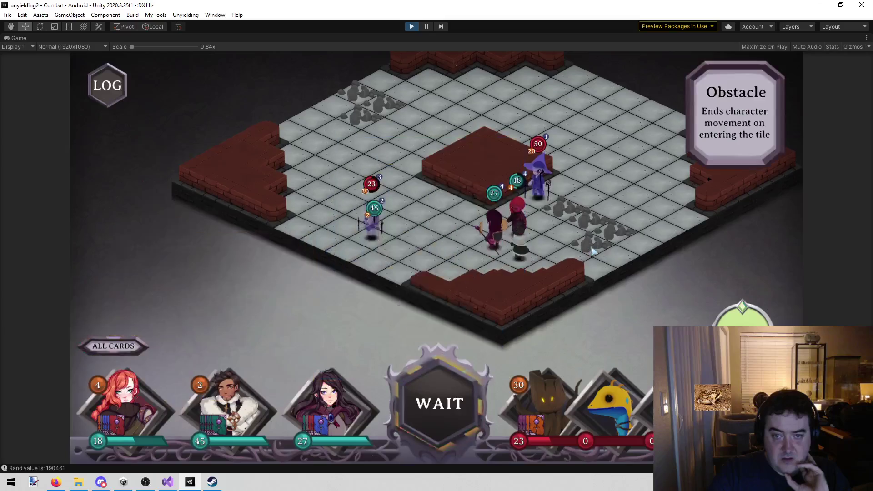